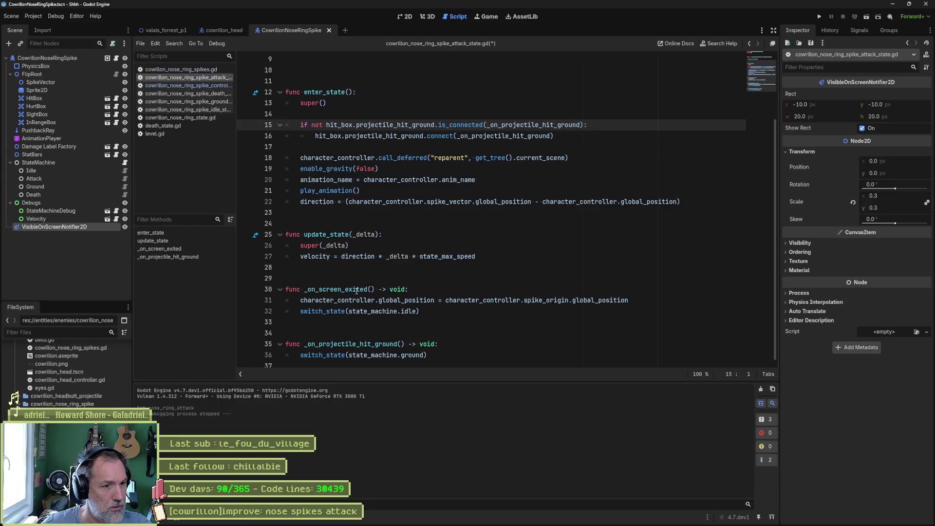
Delete the _on_screen_exited function from the attack state script and save it.
{"action": "left_click", "coordinate": [356, 291]}
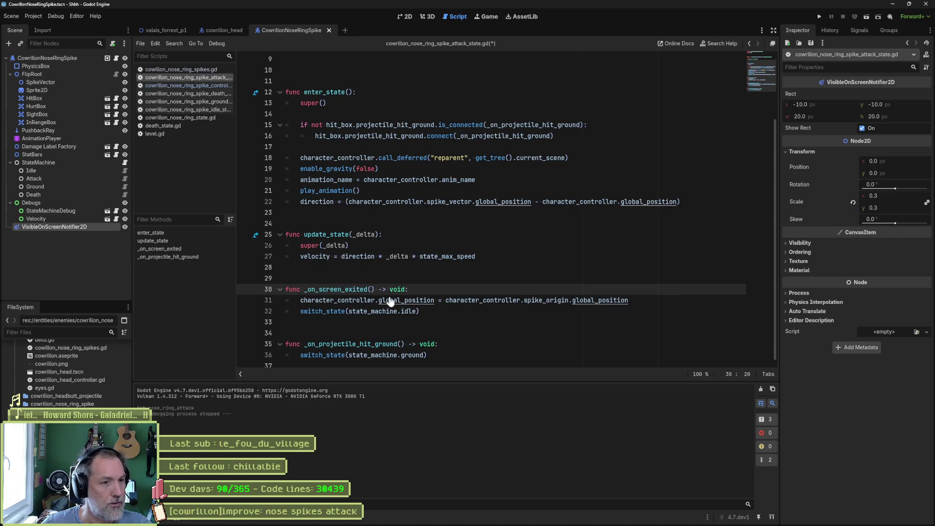
{"action": "key", "text": "ctrl+shift+k"}
{"action": "key", "text": "ctrl+shift+k"}
{"action": "key", "text": "ctrl+shift+k"}
{"action": "key", "text": "ctrl+s"}
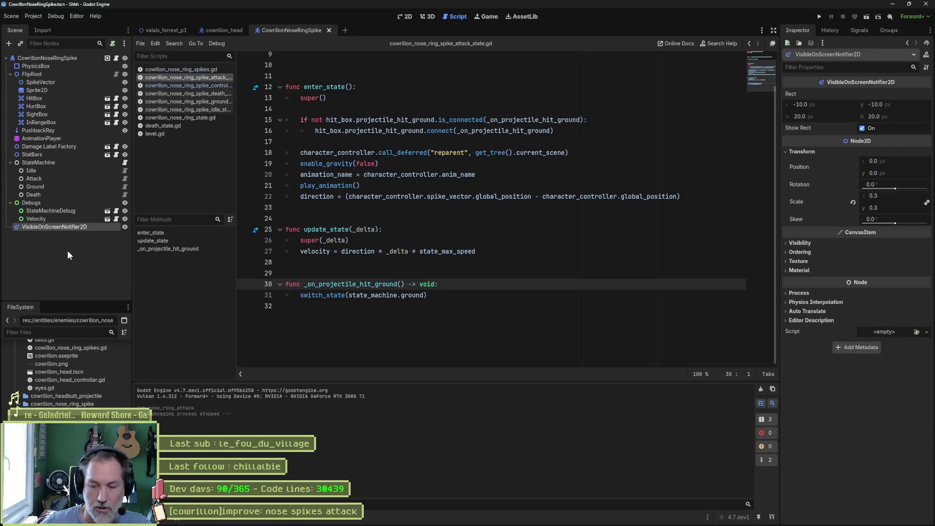
Remove the VisibleOnScreenNotifier2D node from the CowrillonNoseRingSpike scene and save the scene.
{"action": "key", "text": "Delete"}
{"action": "key", "text": "Return"}
{"action": "key", "text": "ctrl+s"}
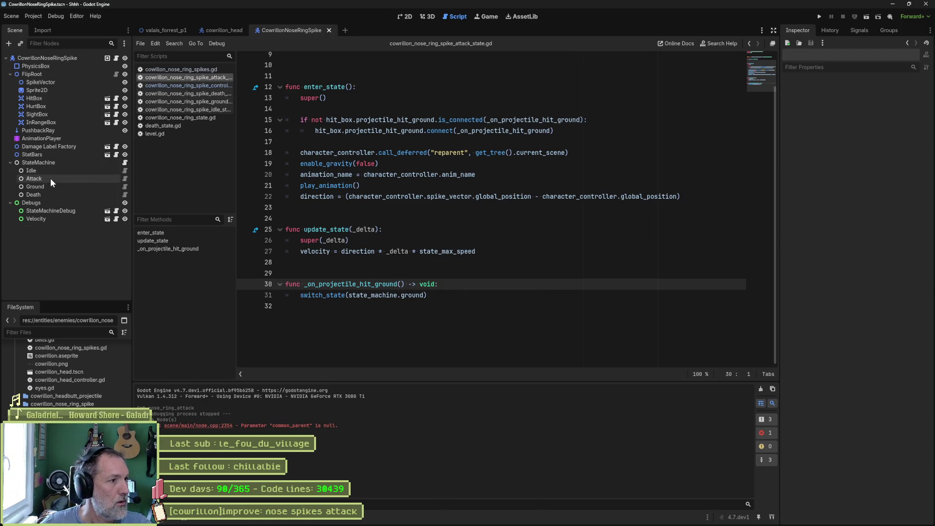
Cut the visible_on_screen_notifier_2d export line, save the script, and open valais_forrest_p1.
{"action": "scroll", "coordinate": [456, 196], "scroll_direction": "up", "scroll_amount": 3}
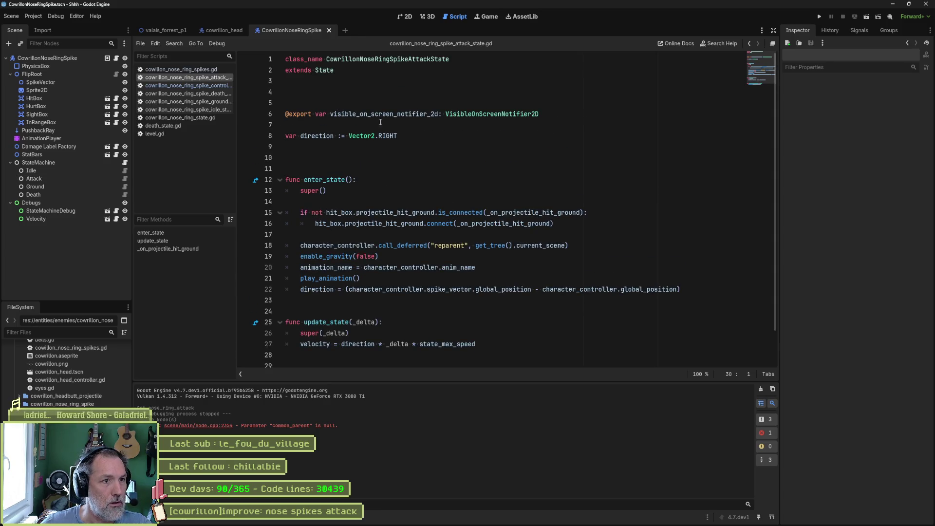
{"action": "left_click", "coordinate": [409, 114]}
{"action": "key", "text": "ctrl+x"}
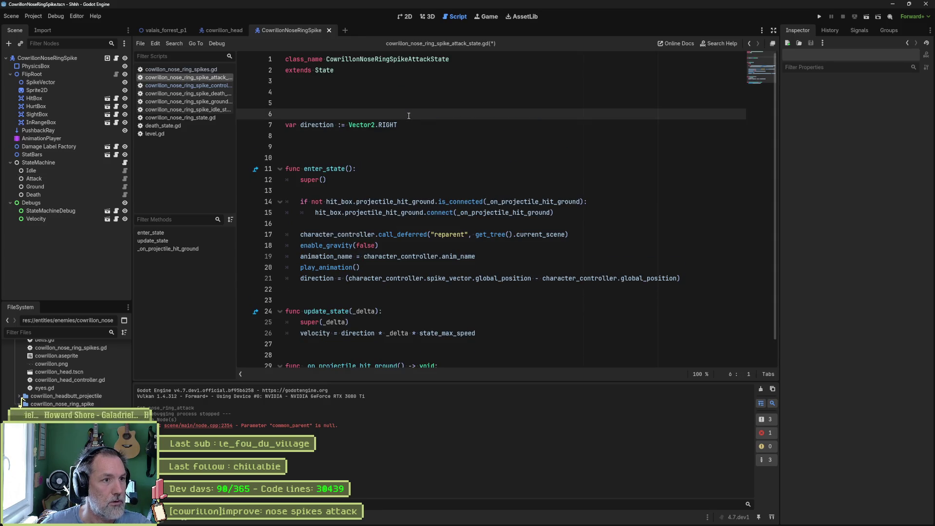
{"action": "key", "text": "BackSpace"}
{"action": "key", "text": "ctrl+s"}
{"action": "left_click", "coordinate": [165, 31]}
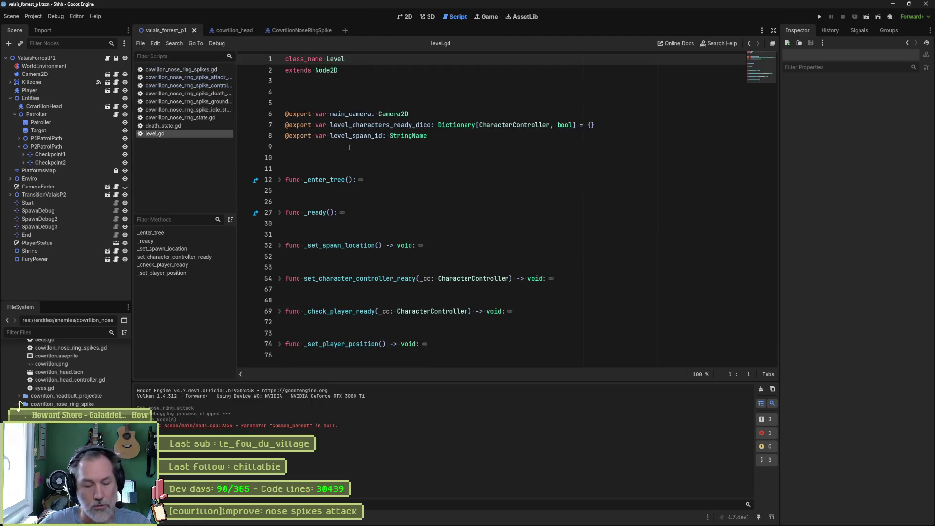
{"action": "key", "text": "F6"}
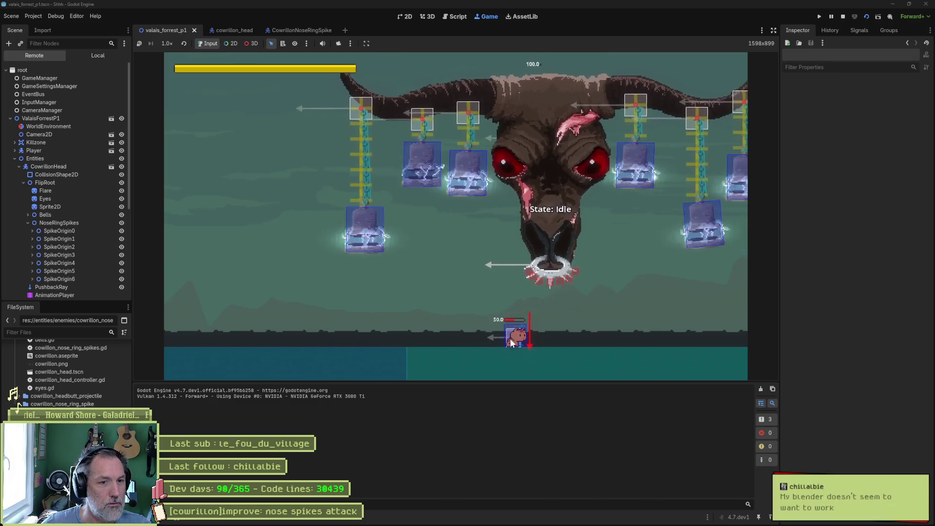
{"action": "left_click", "coordinate": [97, 166]}
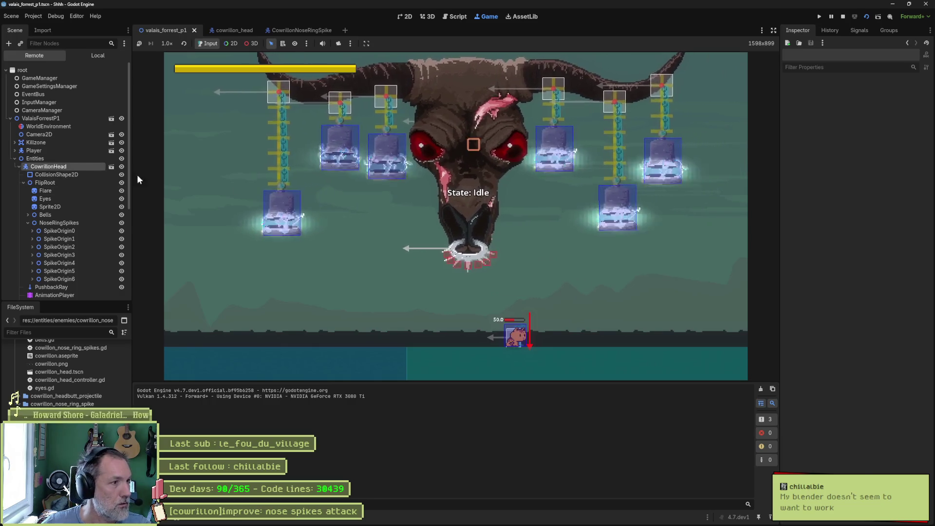
{"action": "left_click", "coordinate": [870, 390]}
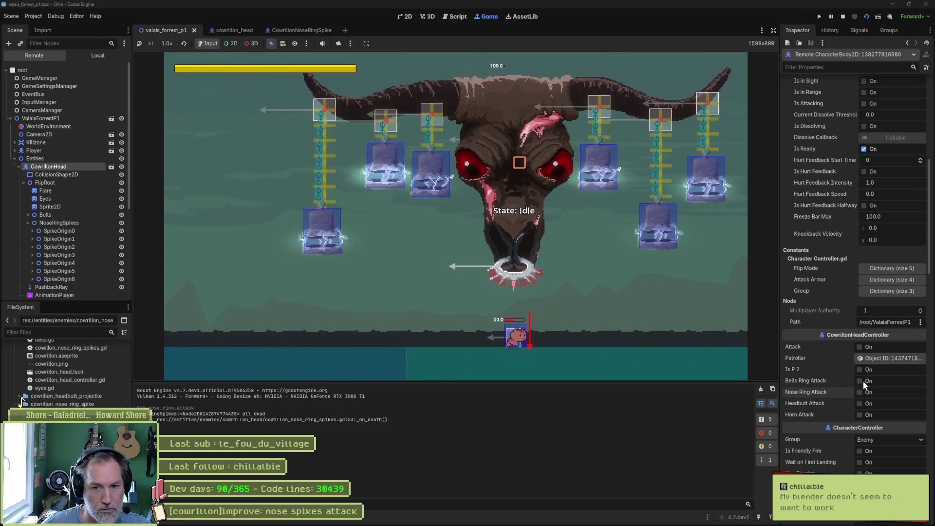
{"action": "left_click", "coordinate": [866, 393]}
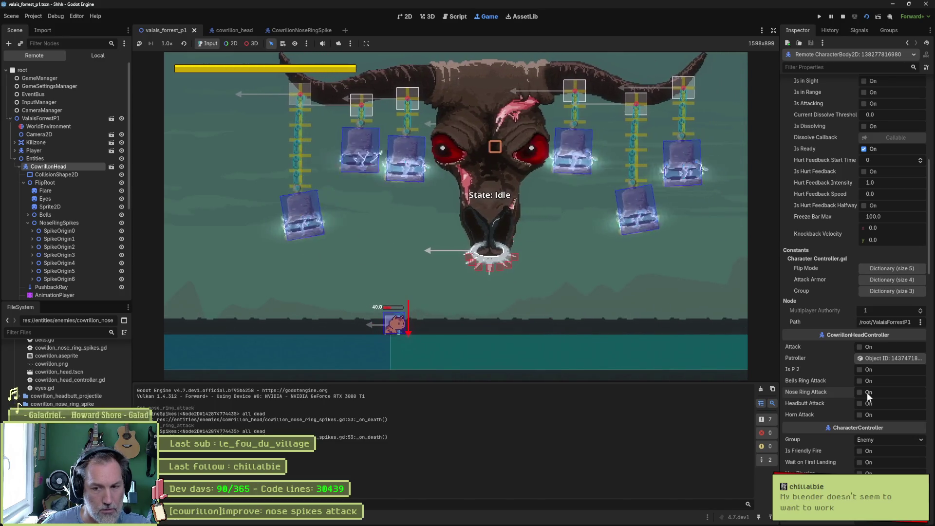
{"action": "key", "text": "F8"}
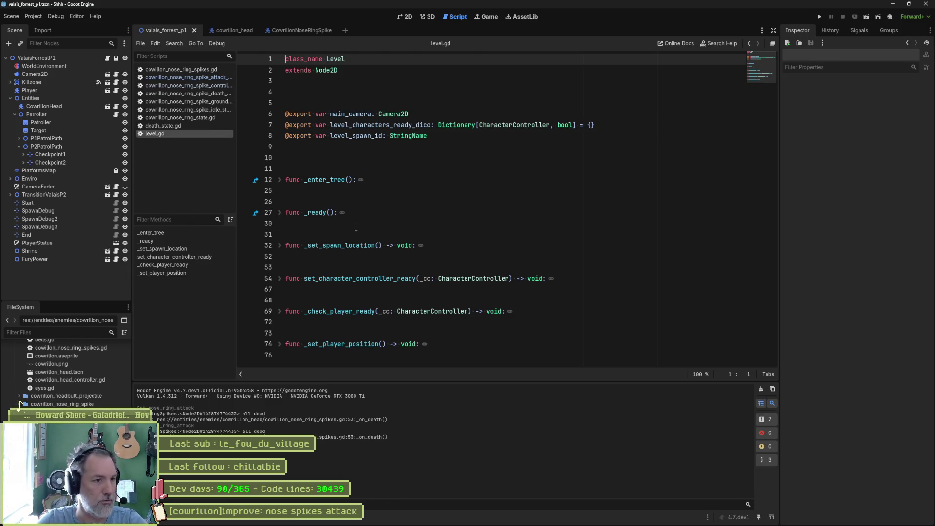
Place the caret on line 26 of level.gd, then switch to the Asana board in the browser.
{"action": "left_click", "coordinate": [311, 198]}
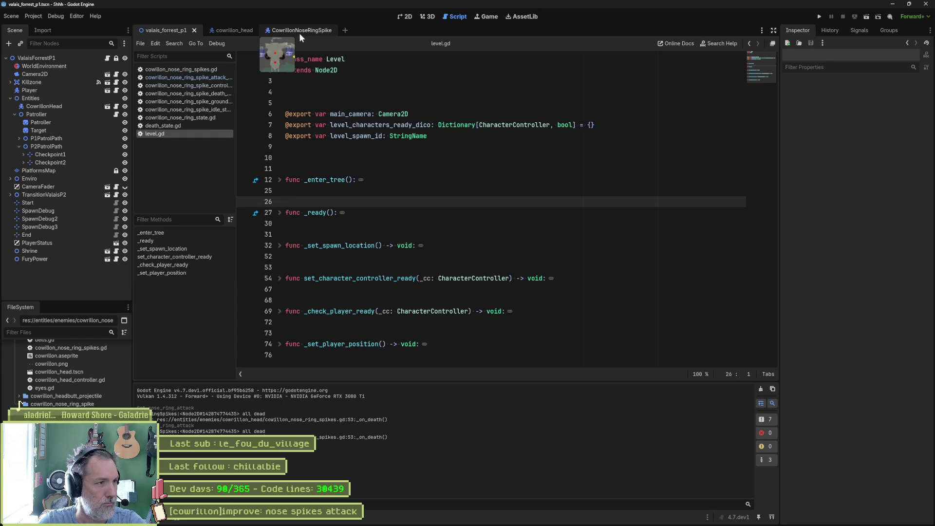
{"action": "mouse_move", "coordinate": [443, 522]}
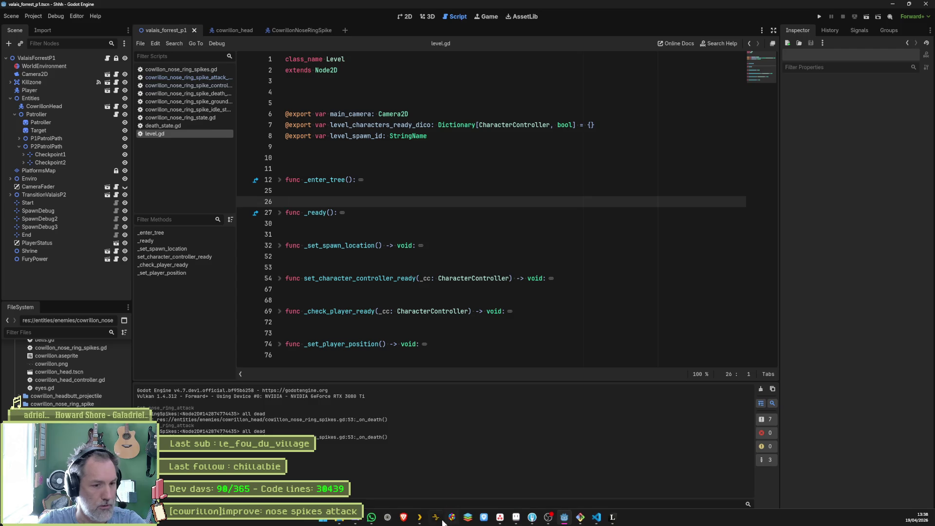
{"action": "left_click", "coordinate": [500, 519]}
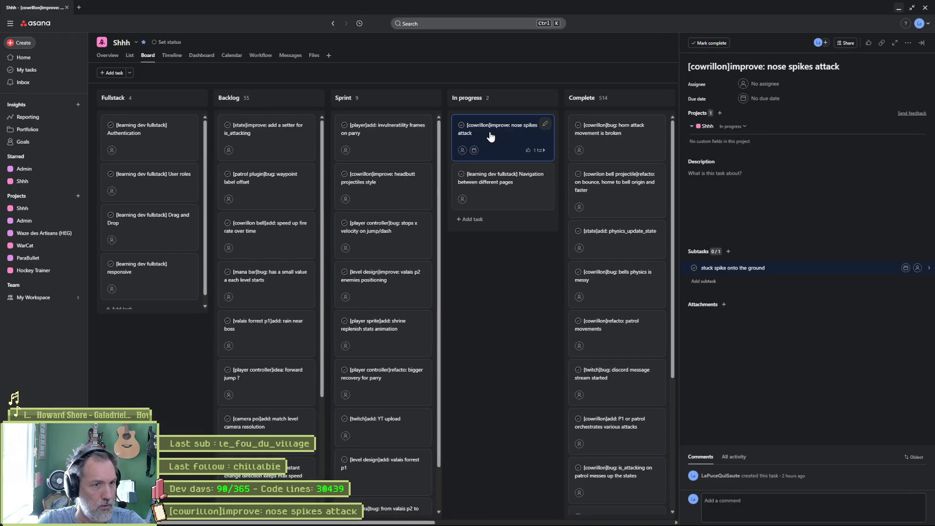
Minimize the Asana browser window to bring Godot's level.gd back to the front.
{"action": "left_click", "coordinate": [898, 9]}
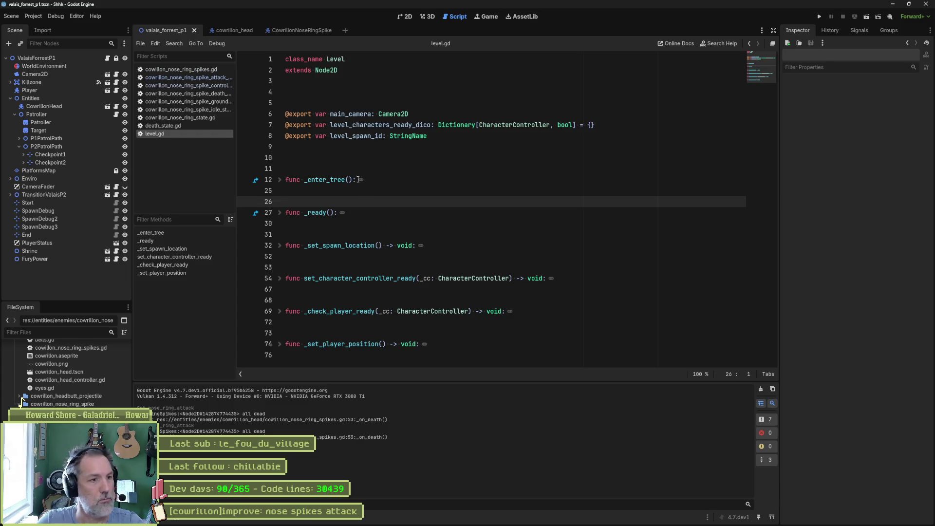
Tick Attack on CowrillonHead, adjust the Debug display options, and playtest the forest level with F6.
{"action": "key", "text": "F6"}
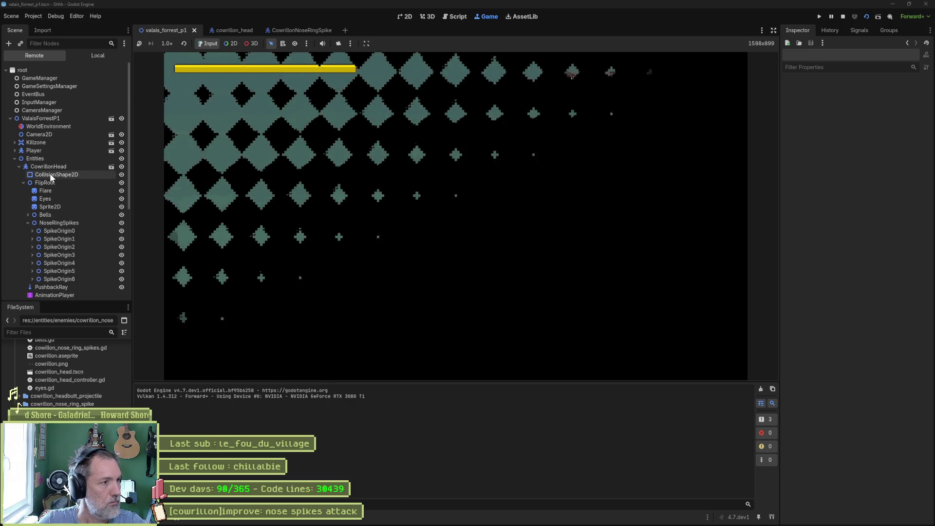
{"action": "key", "text": "F8"}
{"action": "left_click", "coordinate": [44, 106]}
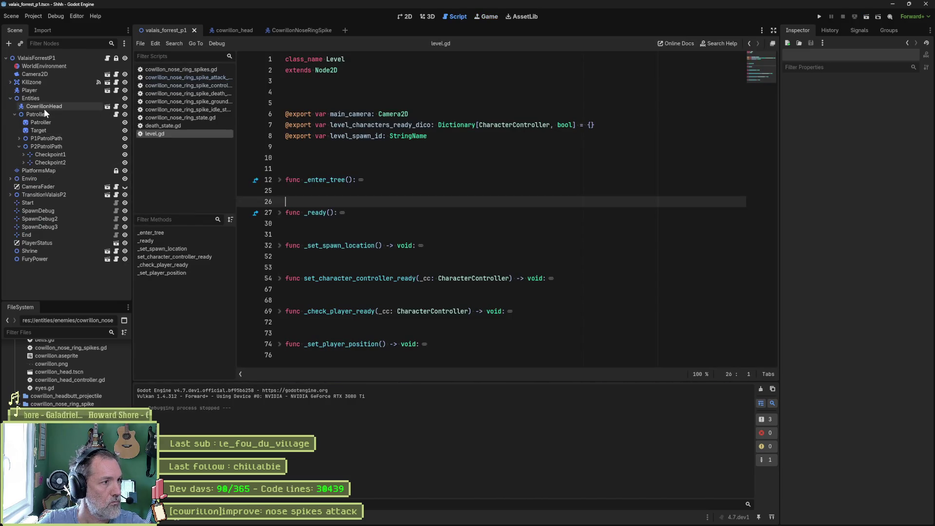
{"action": "left_click", "coordinate": [859, 94]}
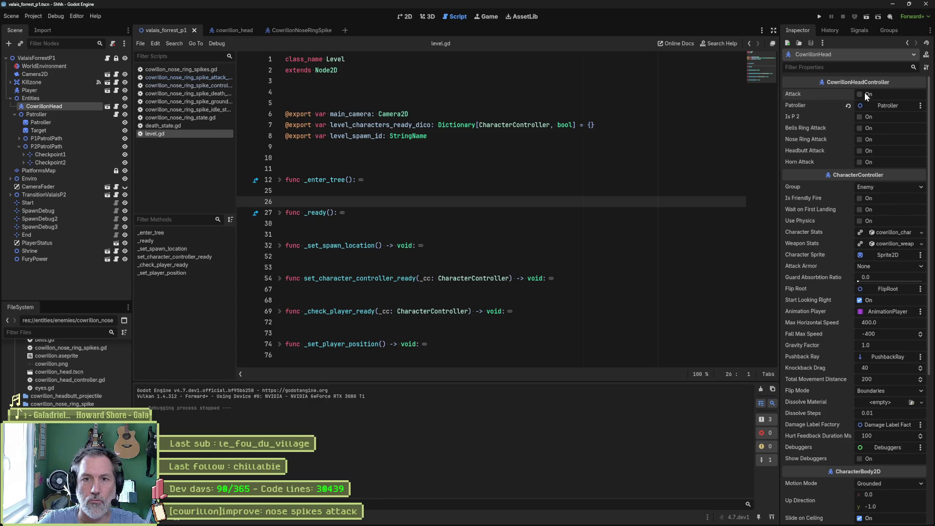
{"action": "left_click", "coordinate": [52, 17]}
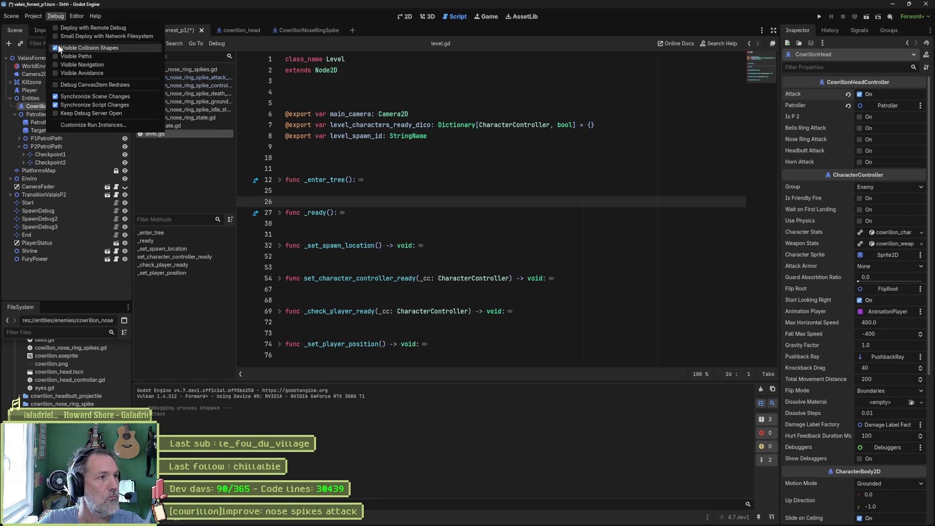
{"action": "key", "text": "F6"}
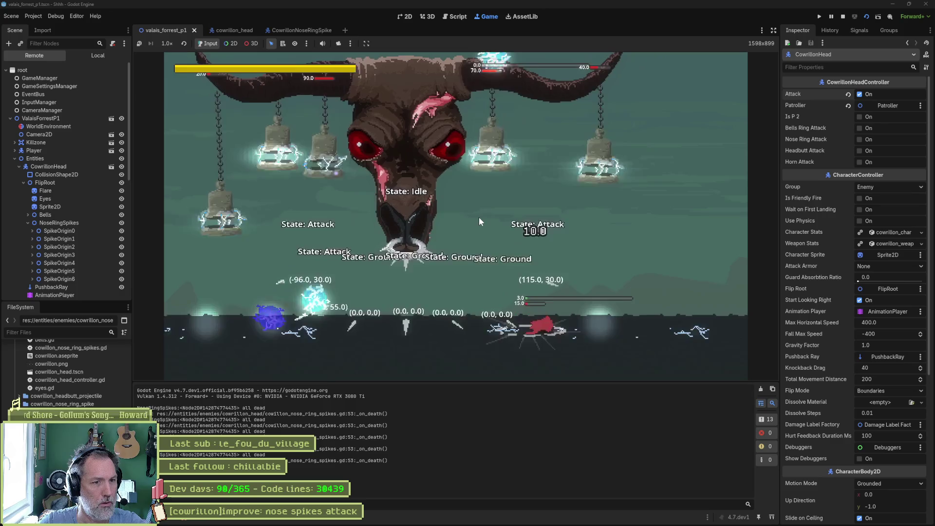
{"action": "key", "text": "F8"}
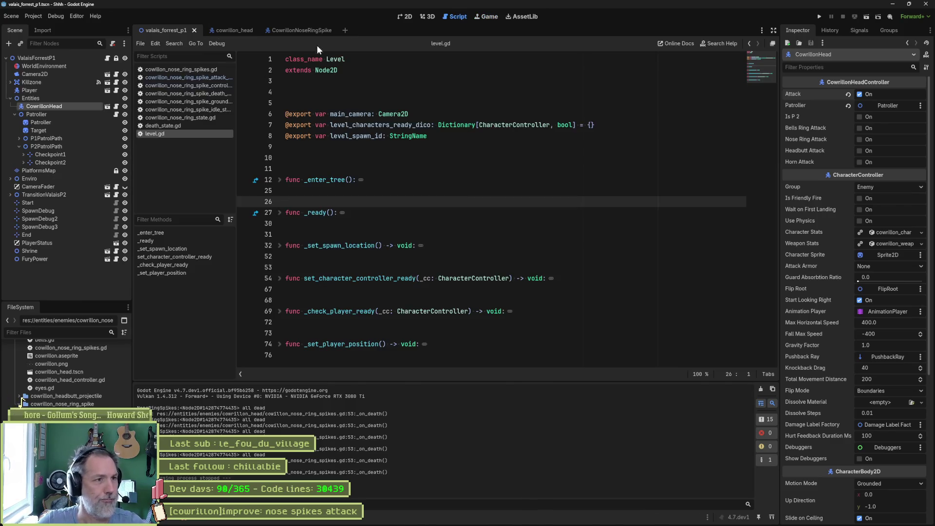
Untick Show Debuggers on the CowrillonNoseRingSpike root node.
{"action": "left_click", "coordinate": [314, 28]}
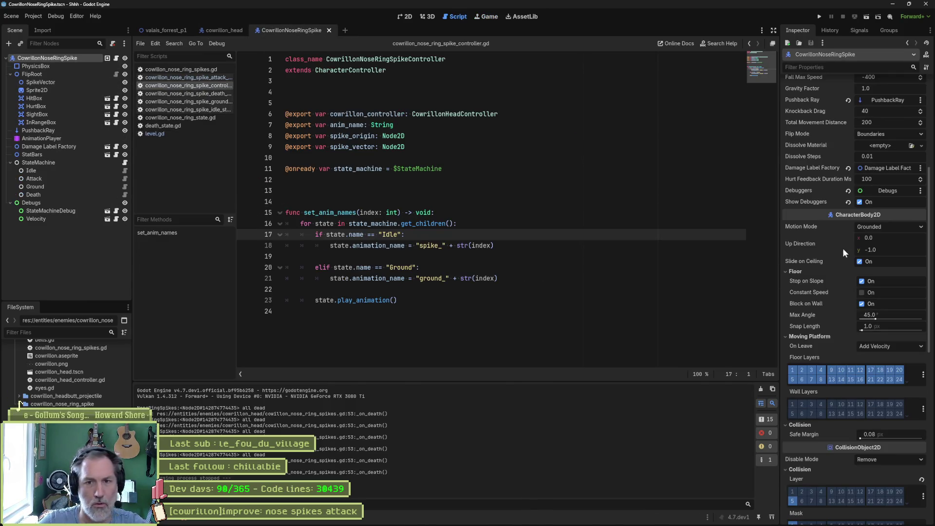
{"action": "left_click", "coordinate": [866, 193]}
{"action": "left_click", "coordinate": [860, 201]}
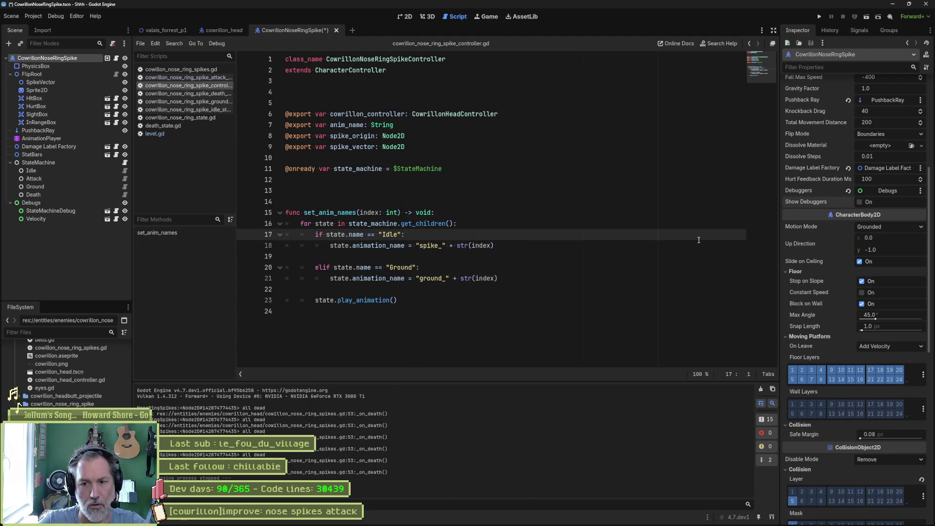
Tick Show Points on the forest level's Patroller, then save and run the level.
{"action": "left_click", "coordinate": [162, 30]}
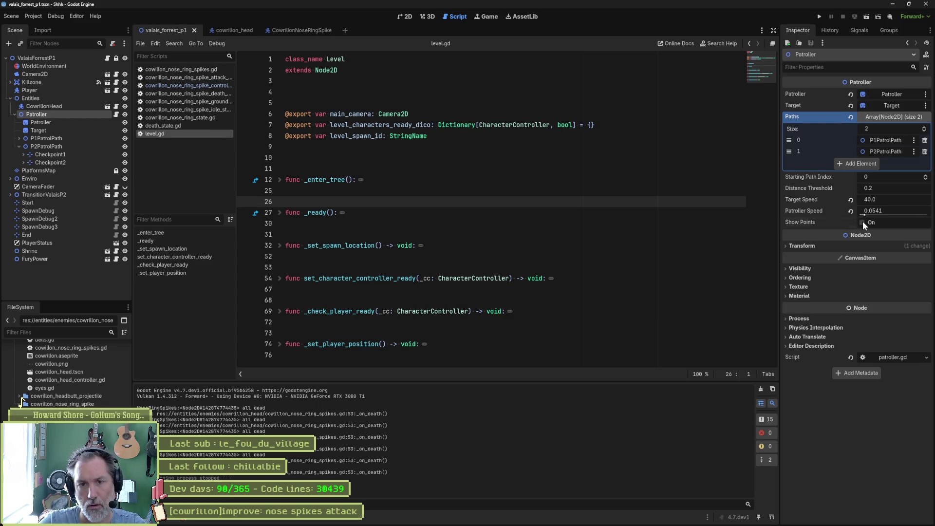
{"action": "left_click", "coordinate": [863, 222]}
{"action": "key", "text": "F6"}
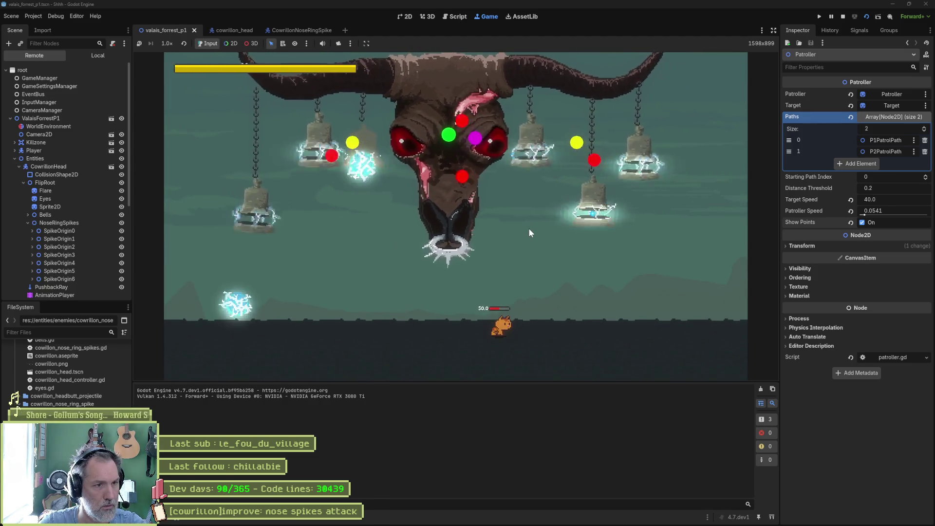
Move the player left and right to dodge the bull boss's attacks, then stop the game with F8.
{"action": "key", "text": "Left"}
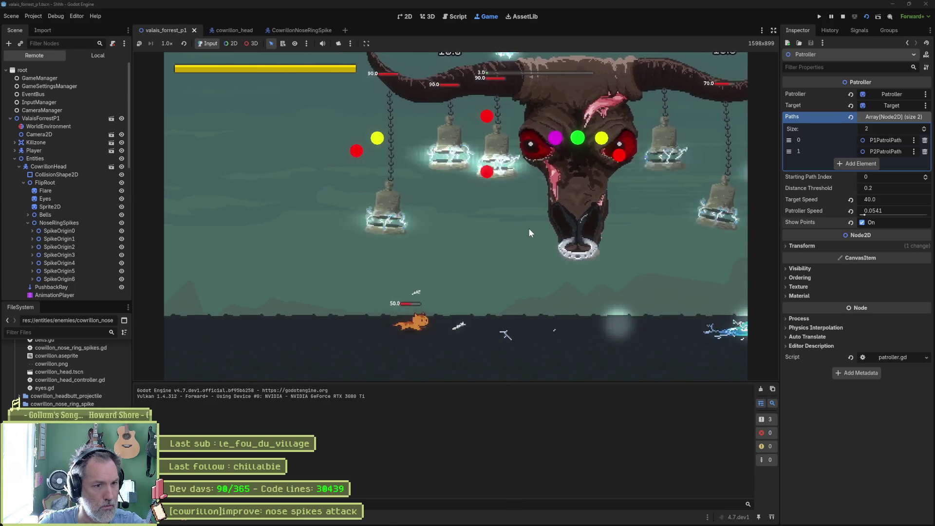
{"action": "key", "text": "Right"}
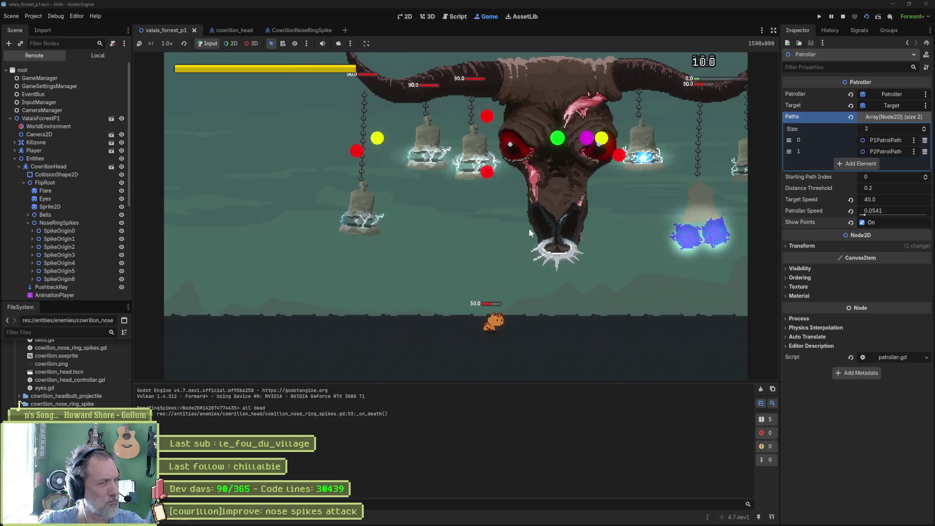
{"action": "key", "text": "Left"}
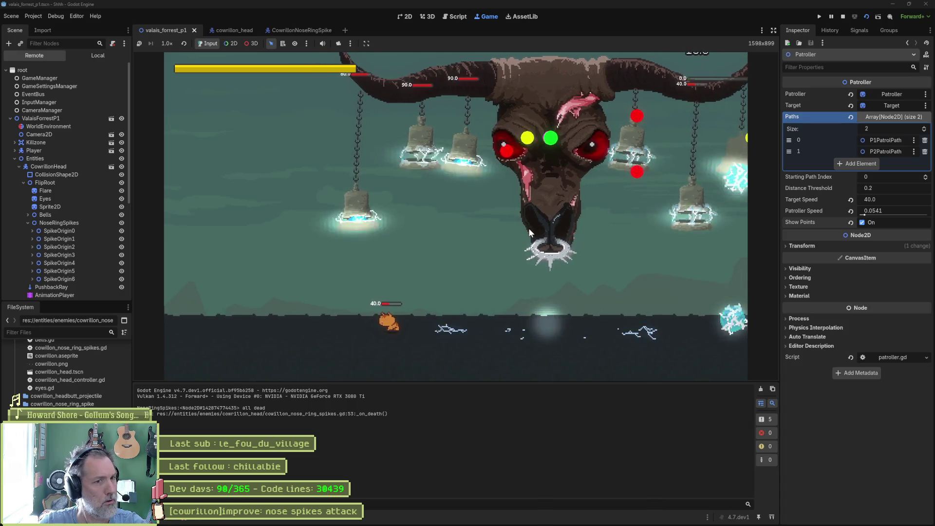
{"action": "key", "text": "Right"}
{"action": "key", "text": "Right"}
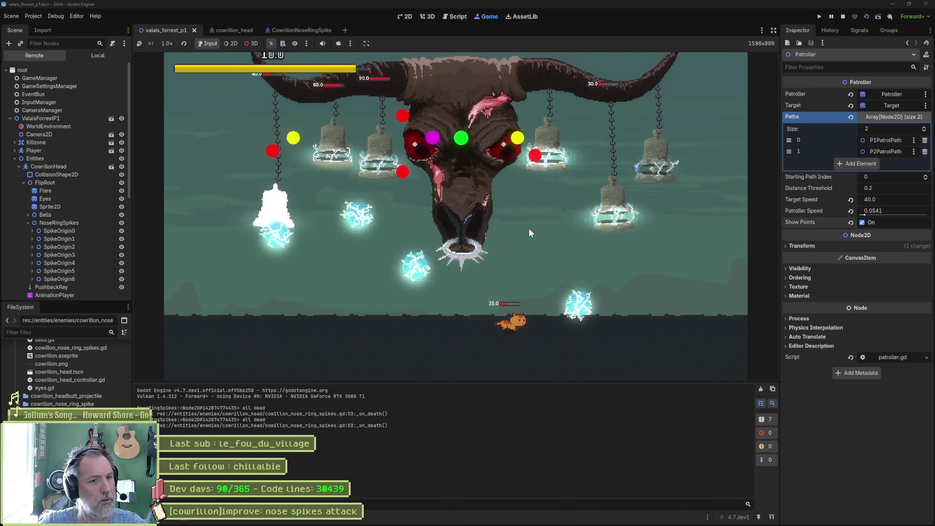
{"action": "key", "text": "Left"}
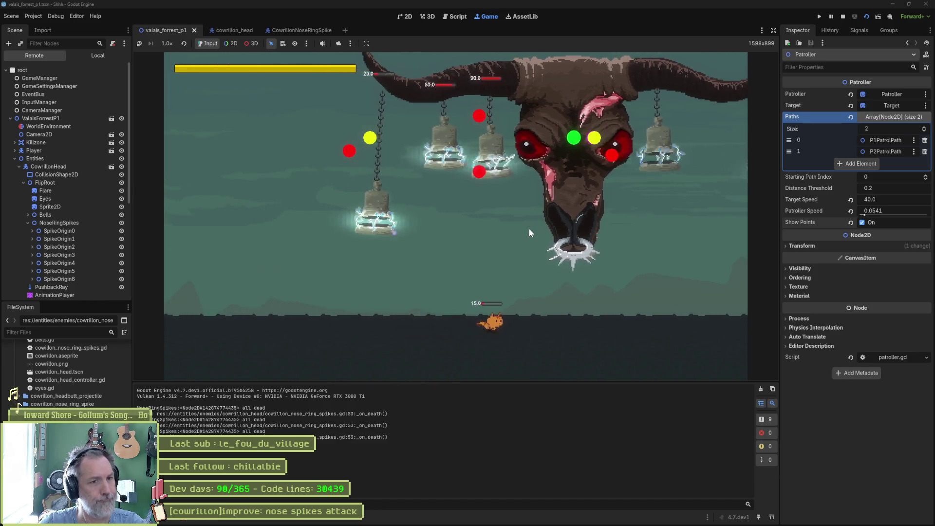
{"action": "key", "text": "F8"}
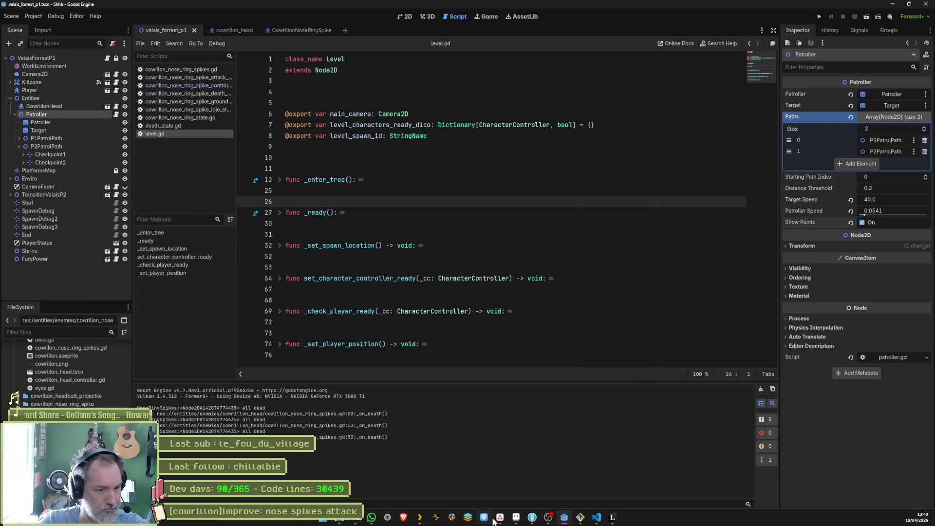
Add the task '[cowrillon]bug: patroller resets on each bell attack's end' and drag it into Sprint.
{"action": "left_click", "coordinate": [500, 521]}
{"action": "left_click", "coordinate": [473, 218]}
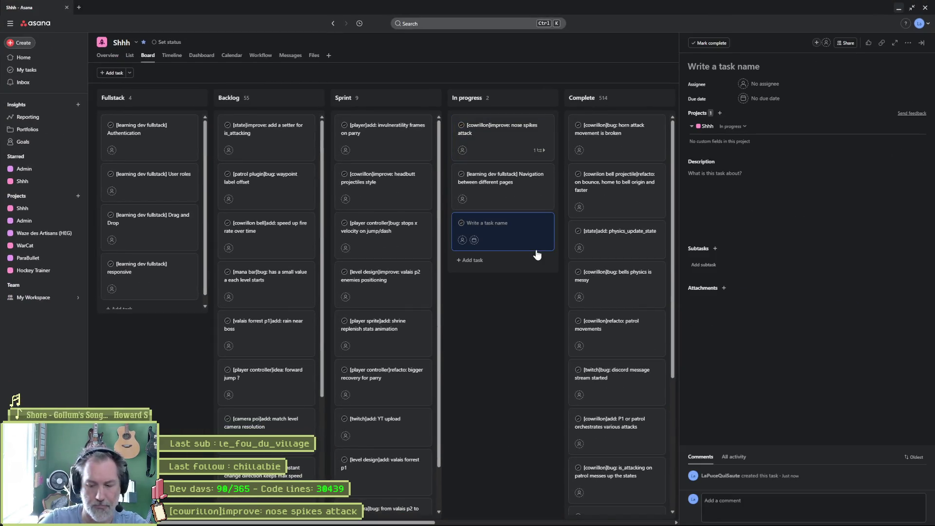
{"action": "type", "text": "[]"}
{"action": "type", "text": "cowrillon]b"}
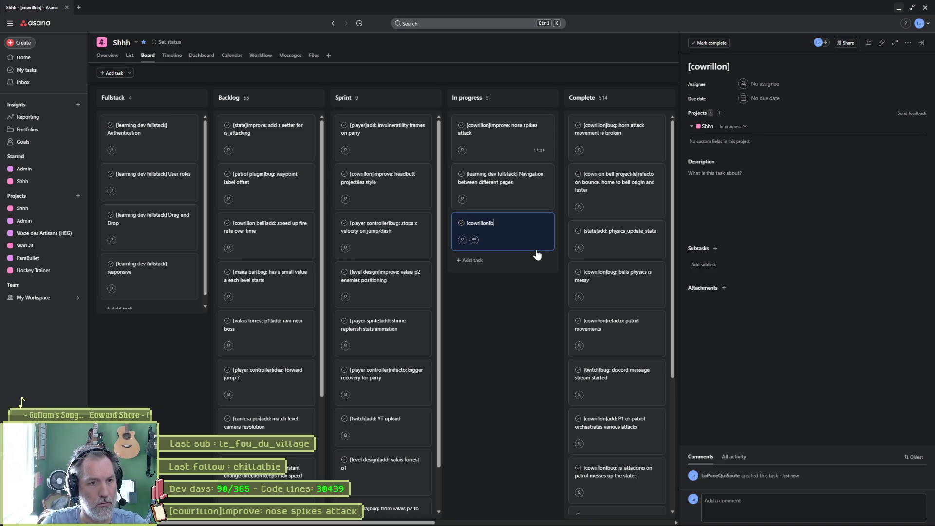
{"action": "type", "text": "ug:"}
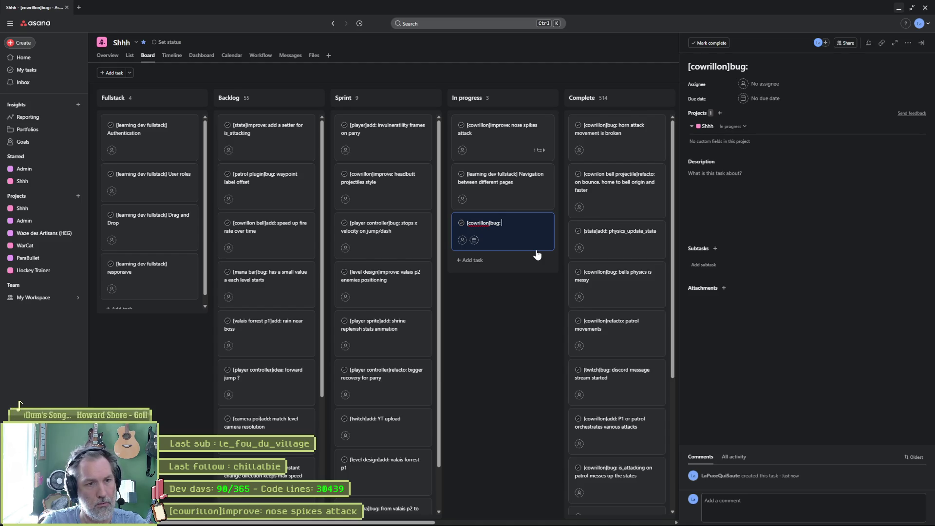
{"action": "type", "text": " patroller"}
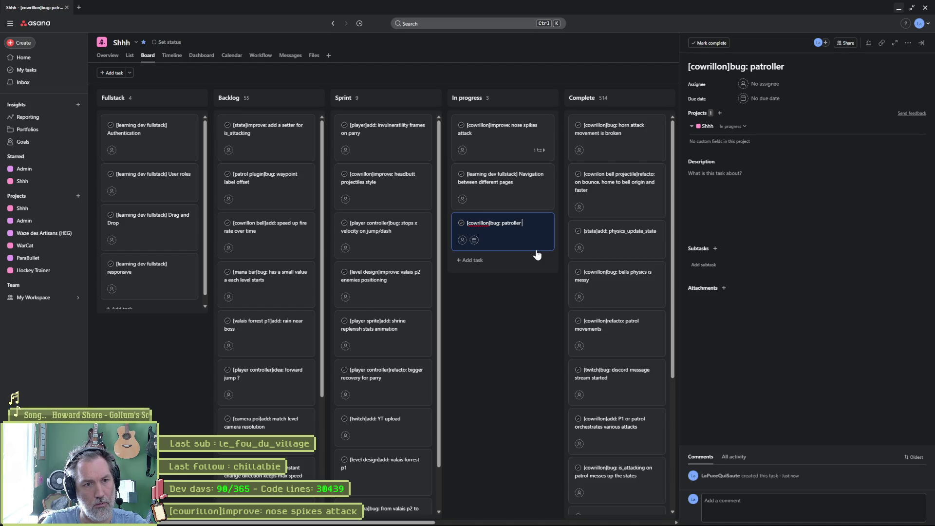
{"action": "type", "text": " resets oneach bell attac"}
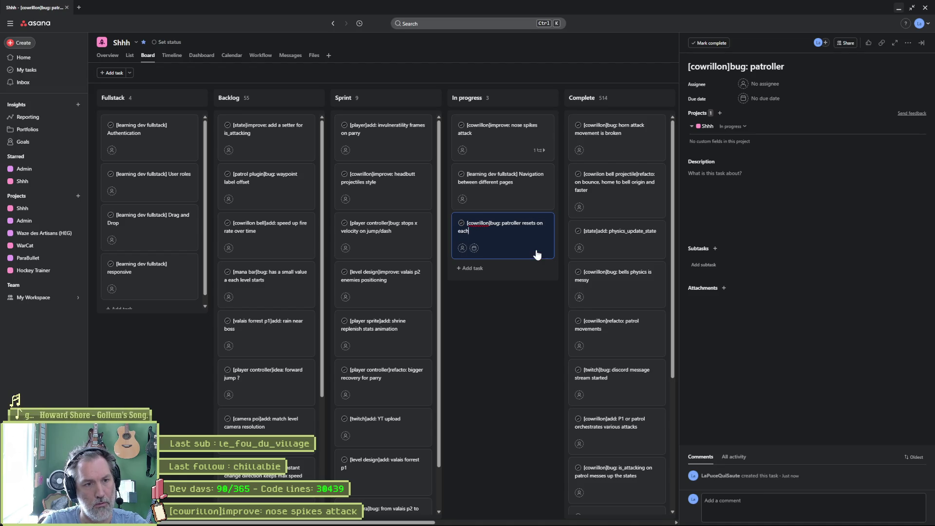
{"action": "type", "text": "k"}
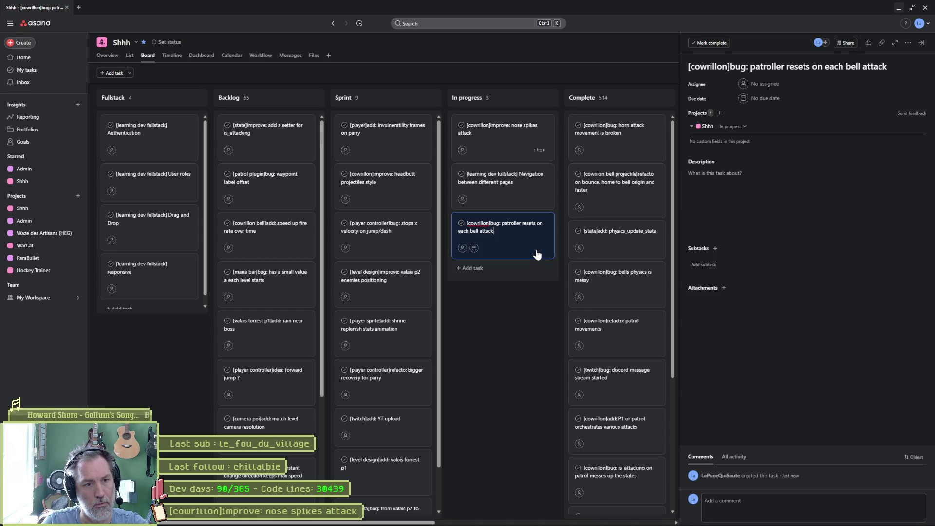
{"action": "type", "text": "'s end"}
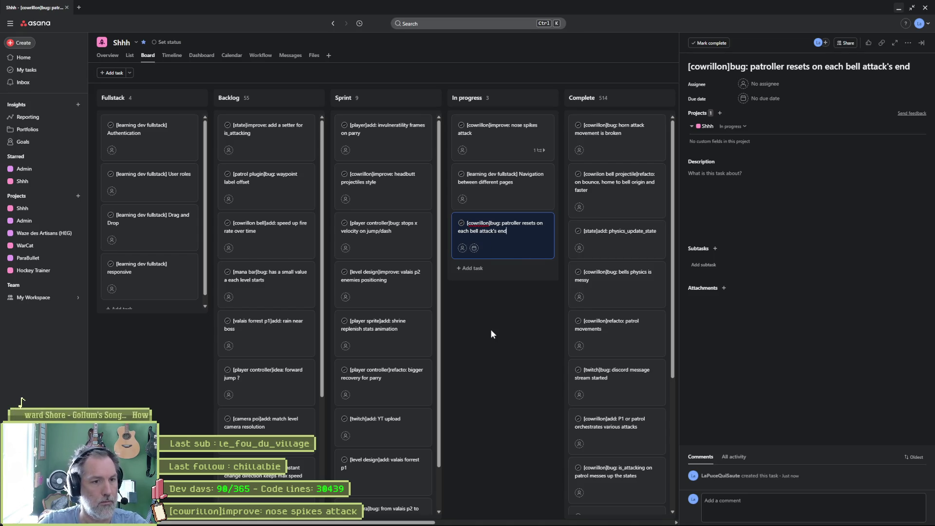
{"action": "left_click", "coordinate": [490, 329]}
{"action": "mouse_move", "coordinate": [497, 244]}
{"action": "left_mouse_down"}
{"action": "mouse_move", "coordinate": [501, 184]}
{"action": "mouse_move", "coordinate": [380, 144]}
{"action": "left_mouse_up"}
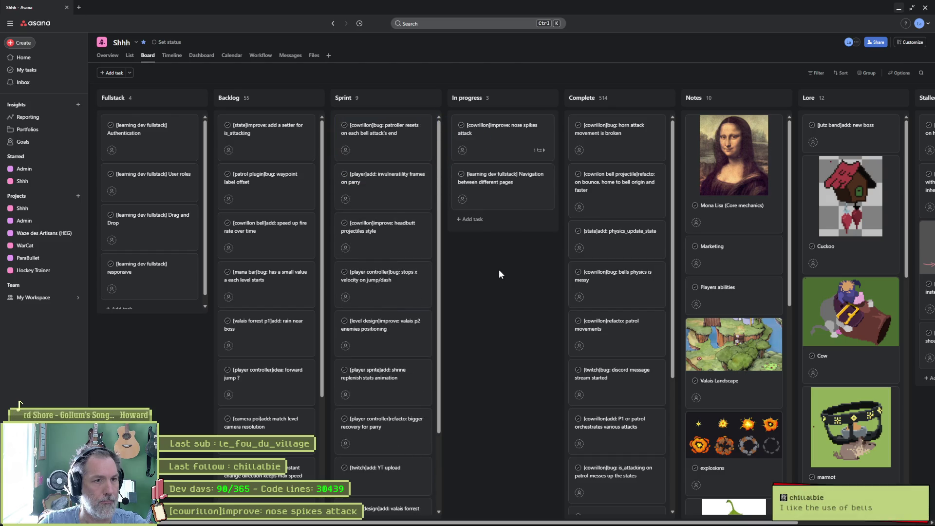
Move the nose spikes attack task card into Complete.
{"action": "left_click", "coordinate": [500, 130]}
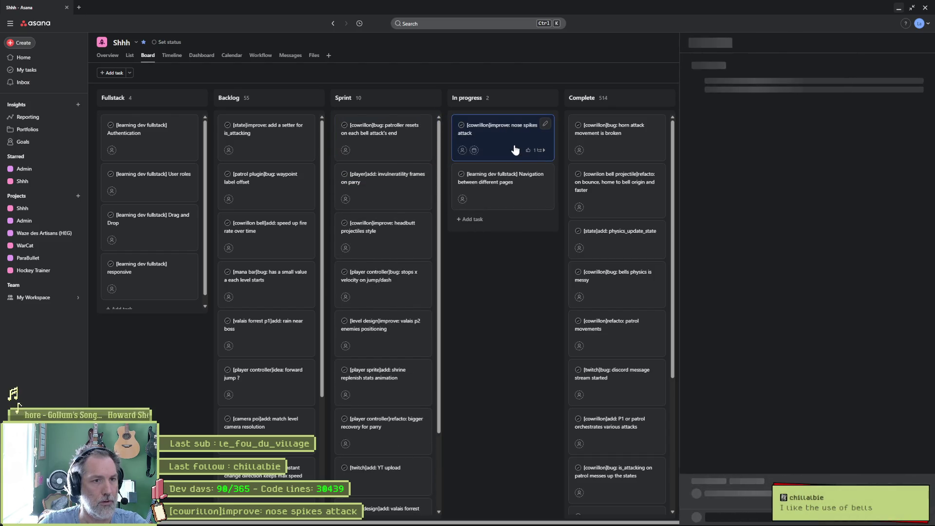
{"action": "triple_click", "coordinate": [760, 66]}
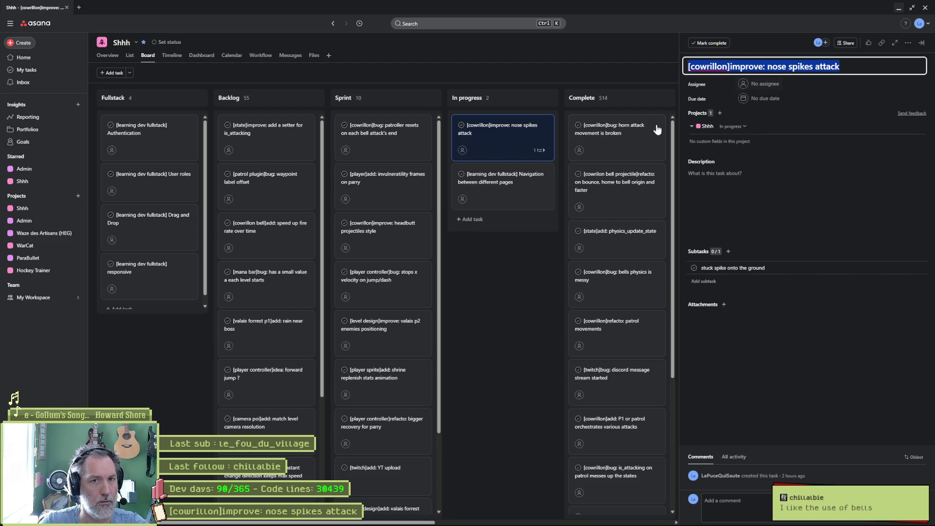
{"action": "left_click", "coordinate": [503, 283]}
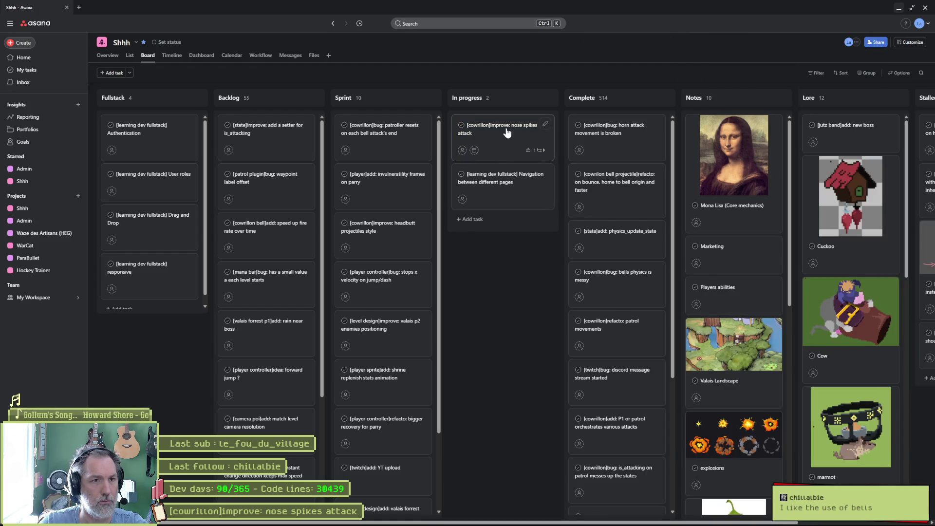
{"action": "left_click_drag", "start_coordinate": [522, 136], "coordinate": [727, 80]}
In Fork, review state_machine.gd's diff, draft a commit summary ending 'into ground', then view cowrillon_nose_ring_spikes.gd.
{"action": "left_click", "coordinate": [898, 8]}
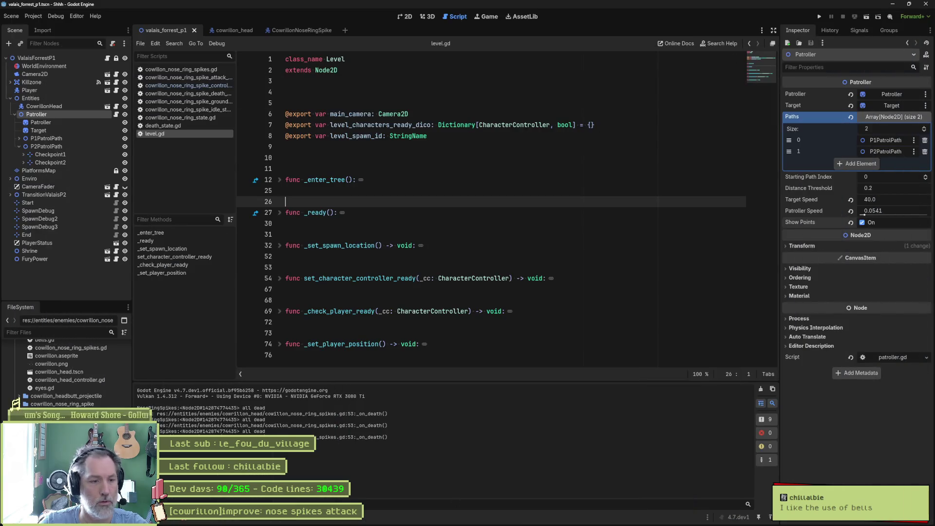
{"action": "left_click", "coordinate": [548, 520]}
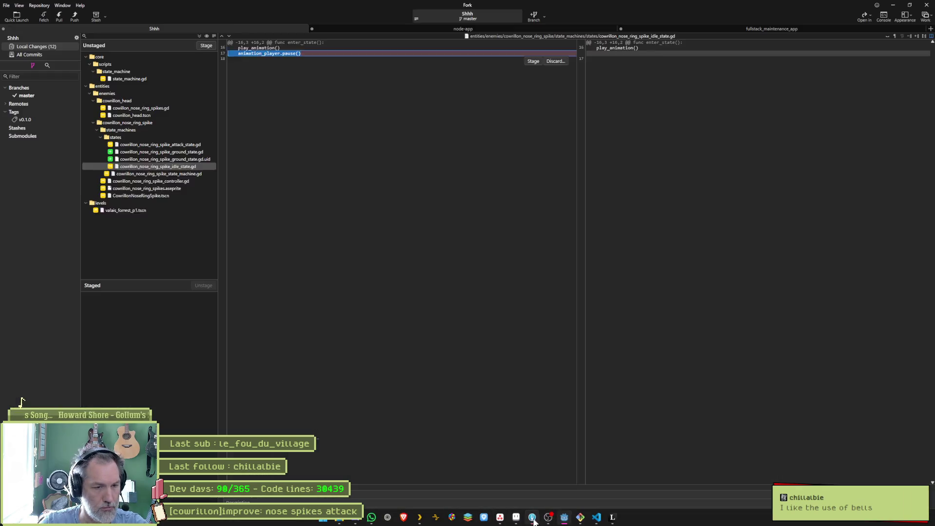
{"action": "left_click", "coordinate": [140, 80]}
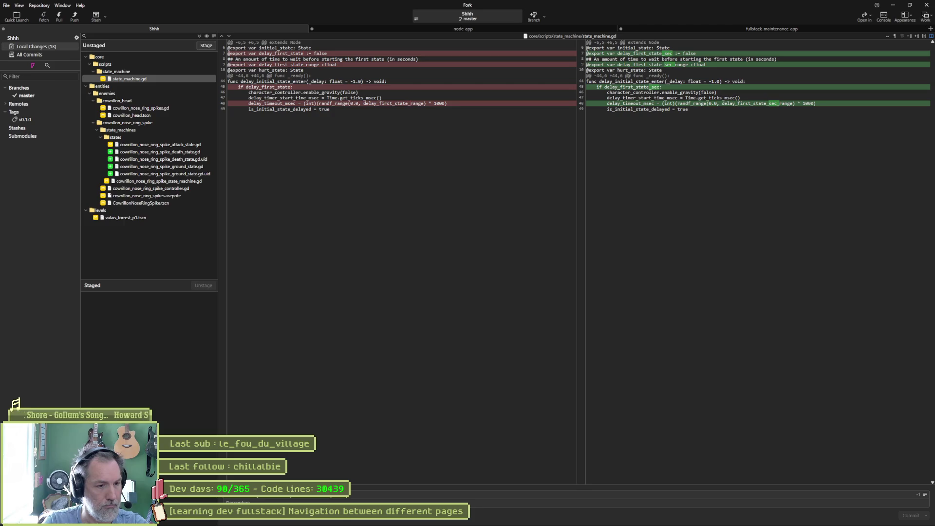
{"action": "type", "text": "s"}
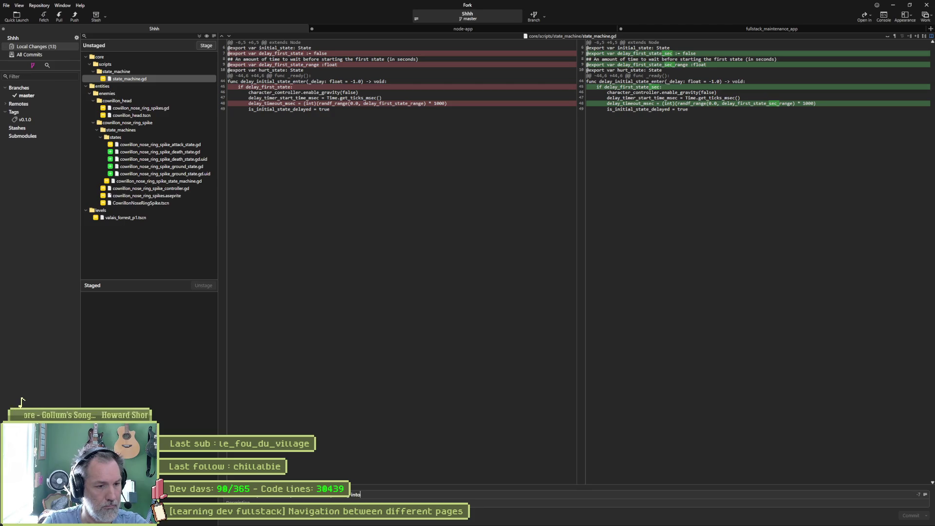
{"action": "type", "text": " ground"}
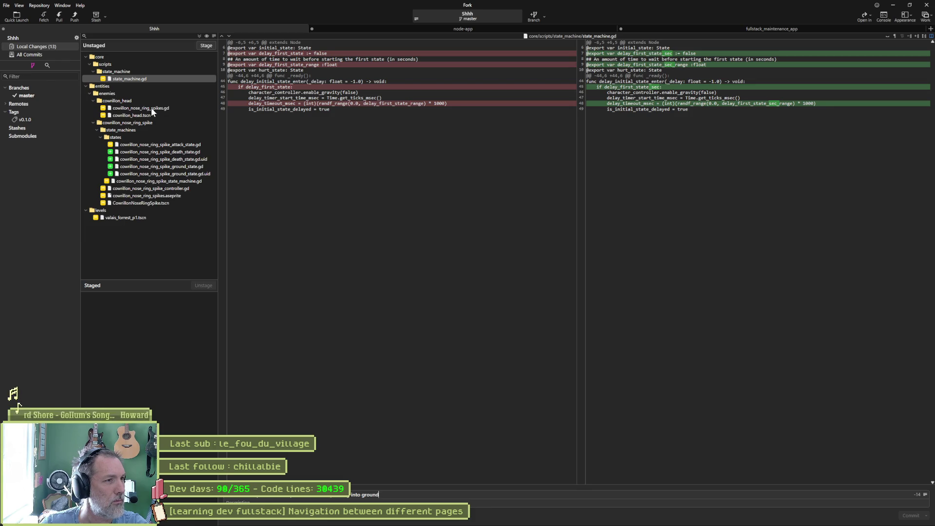
{"action": "mouse_move", "coordinate": [326, 102]}
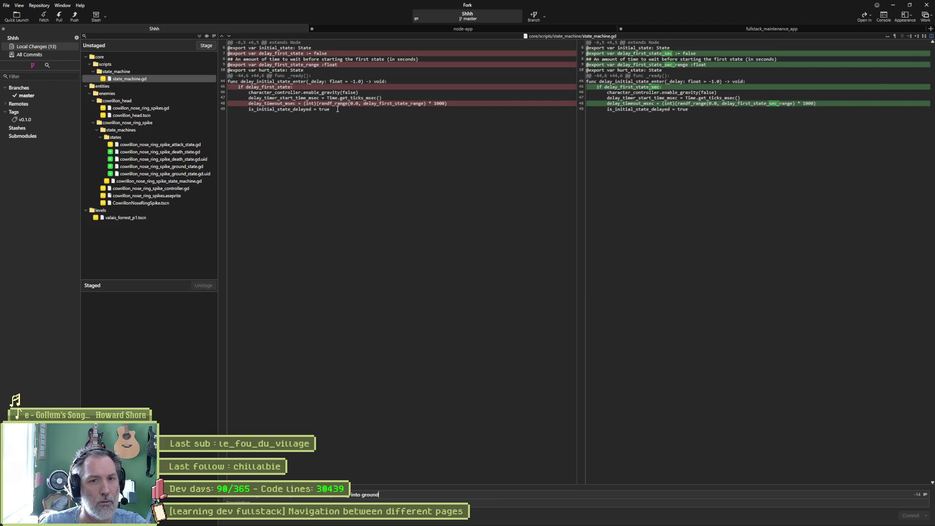
{"action": "left_click", "coordinate": [156, 108]}
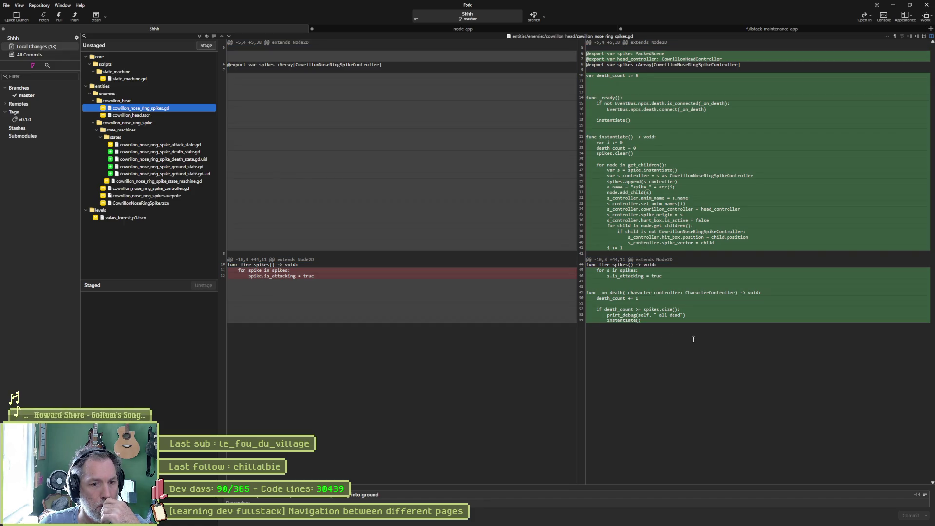
Inspect the diffs of the spike attack, death and ground states, state machine, controller, and .aseprite sprite.
{"action": "left_click", "coordinate": [155, 144]}
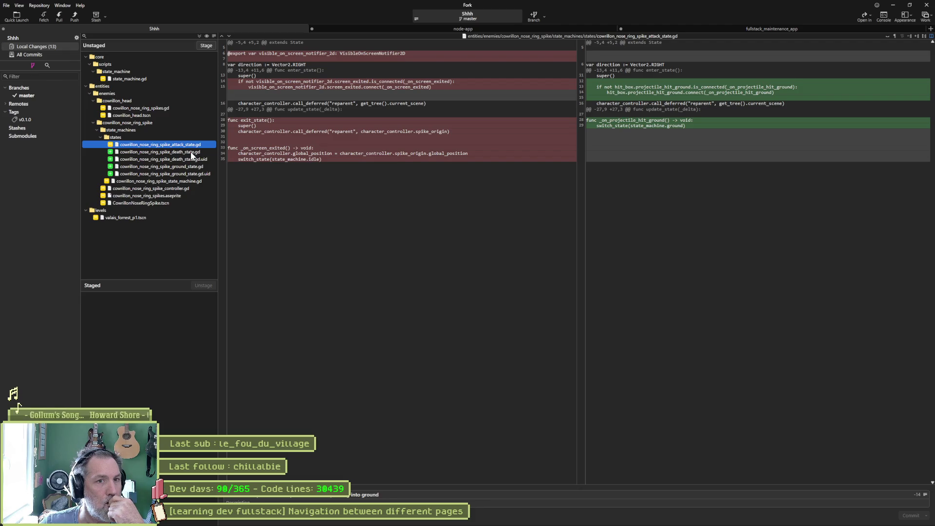
{"action": "left_click", "coordinate": [192, 153]}
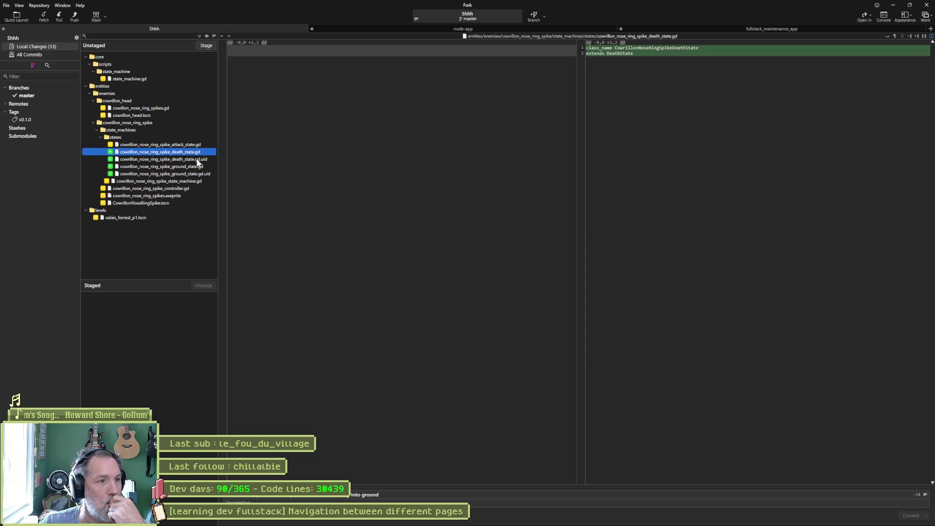
{"action": "left_click", "coordinate": [198, 166]}
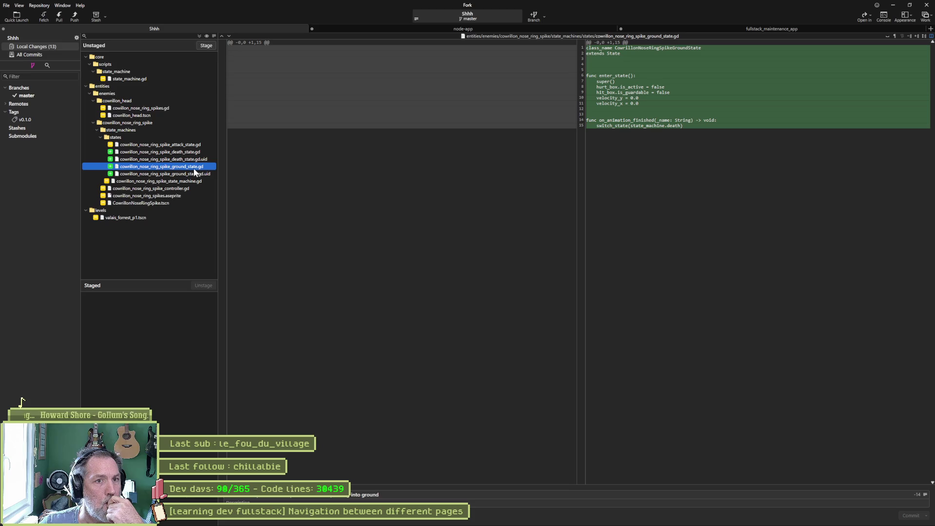
{"action": "mouse_move", "coordinate": [680, 107]}
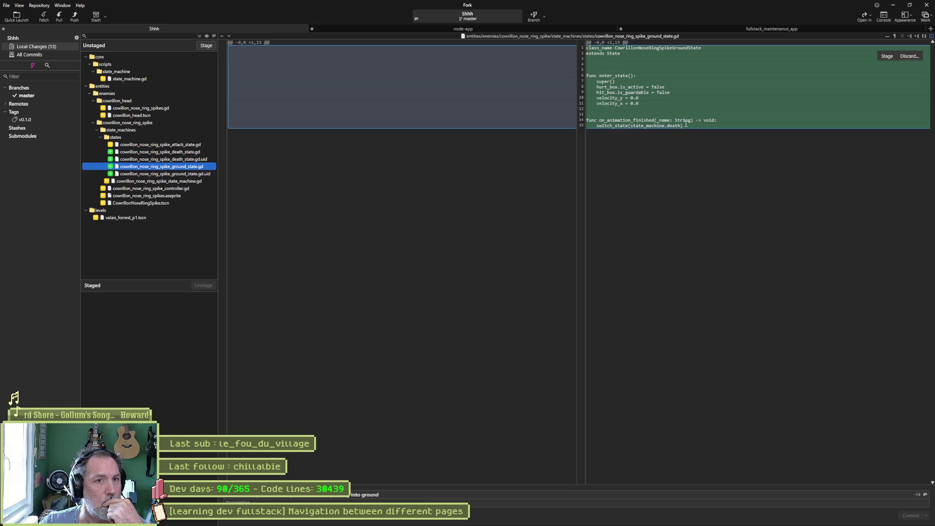
{"action": "left_click", "coordinate": [187, 182]}
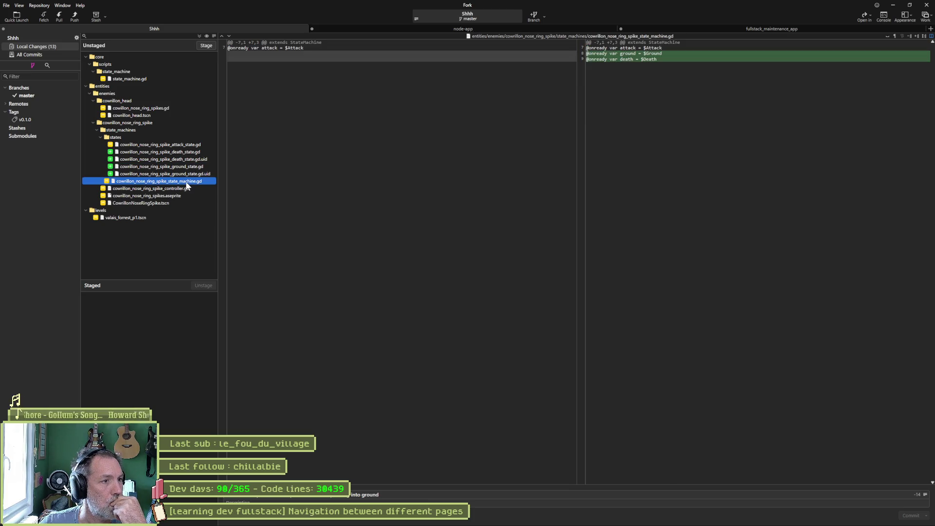
{"action": "left_click", "coordinate": [178, 189]}
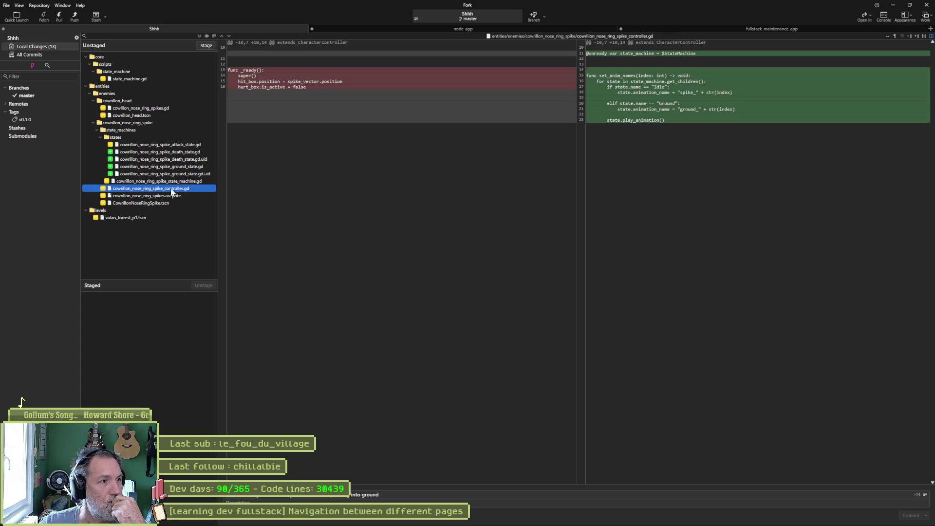
{"action": "mouse_move", "coordinate": [535, 105]}
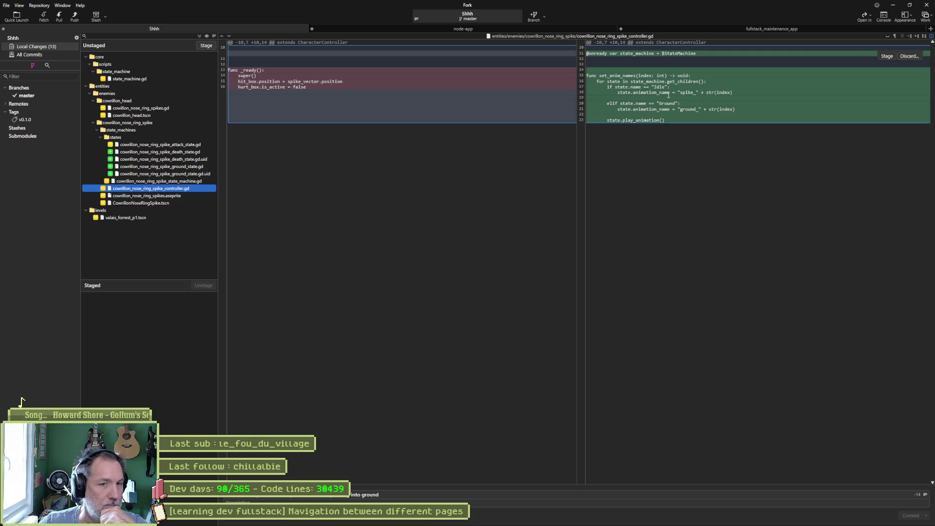
{"action": "left_click", "coordinate": [157, 196]}
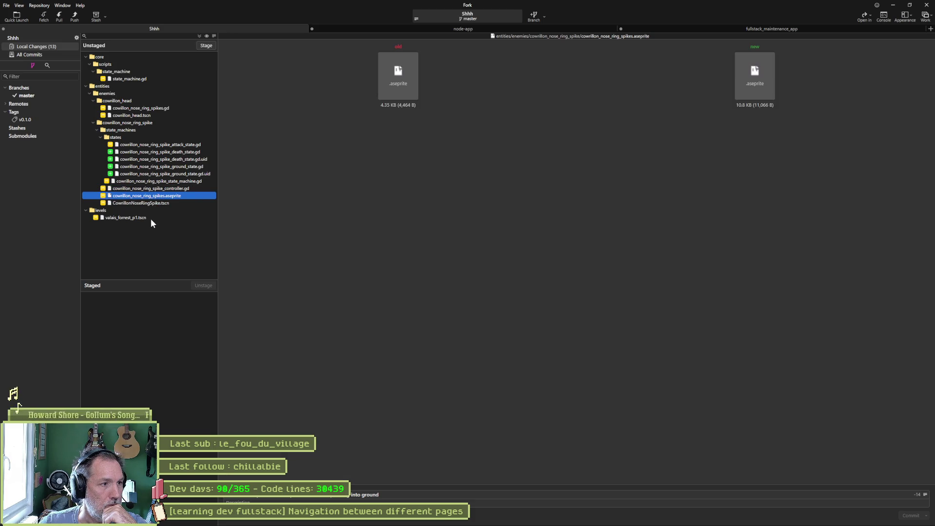
Stage all 13 changes, push master to origin, then minimize Fork and bring up Asana.
{"action": "left_click", "coordinate": [205, 45]}
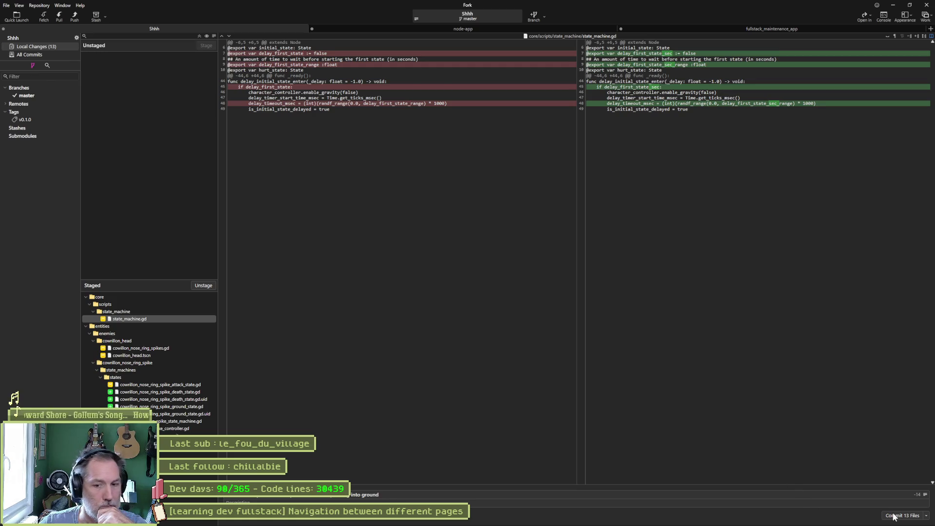
{"action": "left_click", "coordinate": [77, 20]}
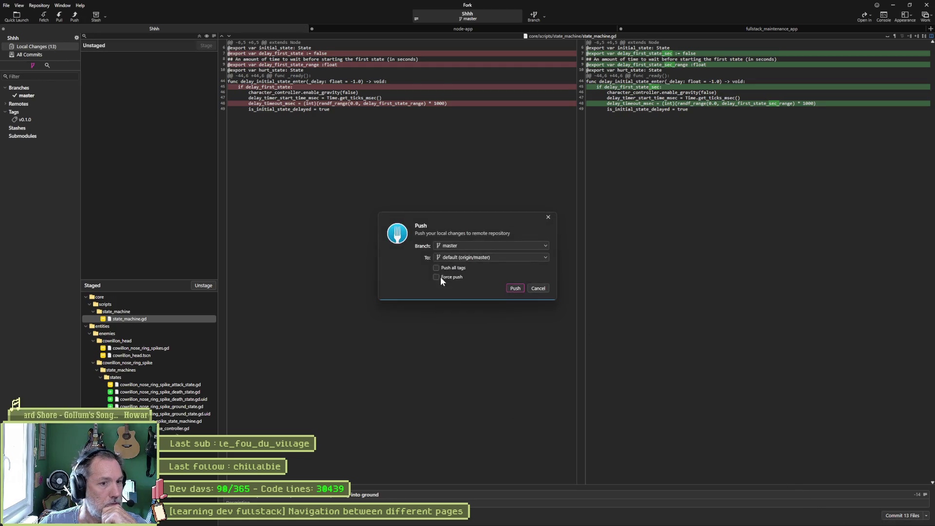
{"action": "left_click", "coordinate": [517, 287]}
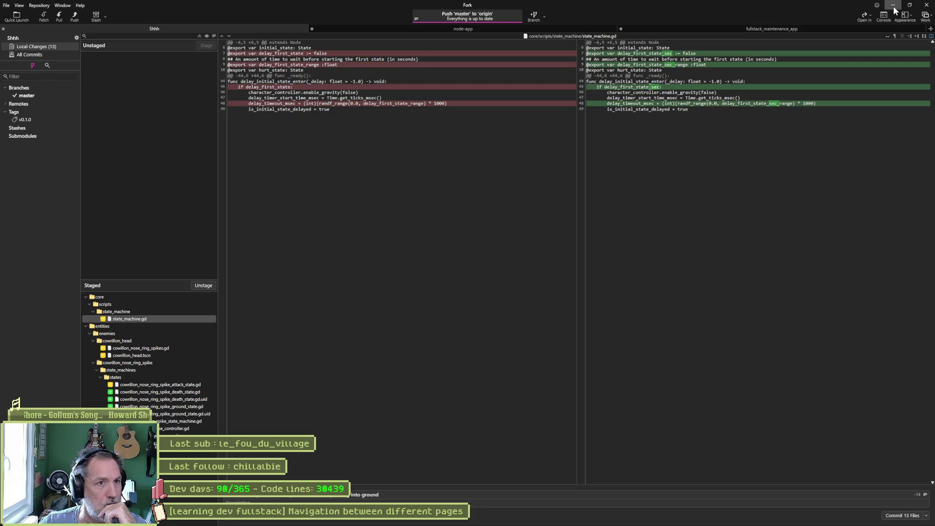
{"action": "left_click", "coordinate": [894, 8]}
{"action": "left_click", "coordinate": [492, 518]}
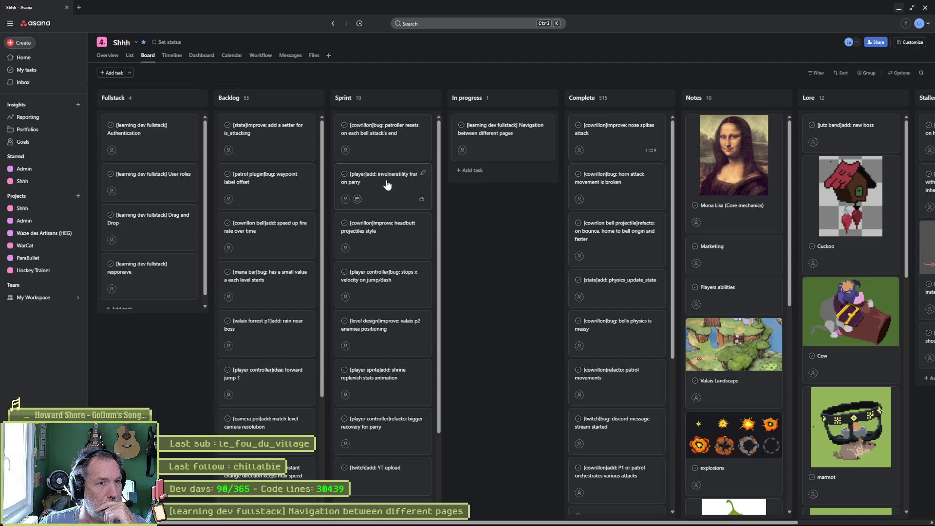
Move the '[player]add: invulneratility frames on parry' card from Sprint to In progress, then minimize the browser.
{"action": "mouse_move", "coordinate": [375, 188]}
{"action": "left_mouse_down"}
{"action": "mouse_move", "coordinate": [487, 130]}
{"action": "mouse_move", "coordinate": [502, 134]}
{"action": "left_mouse_up"}
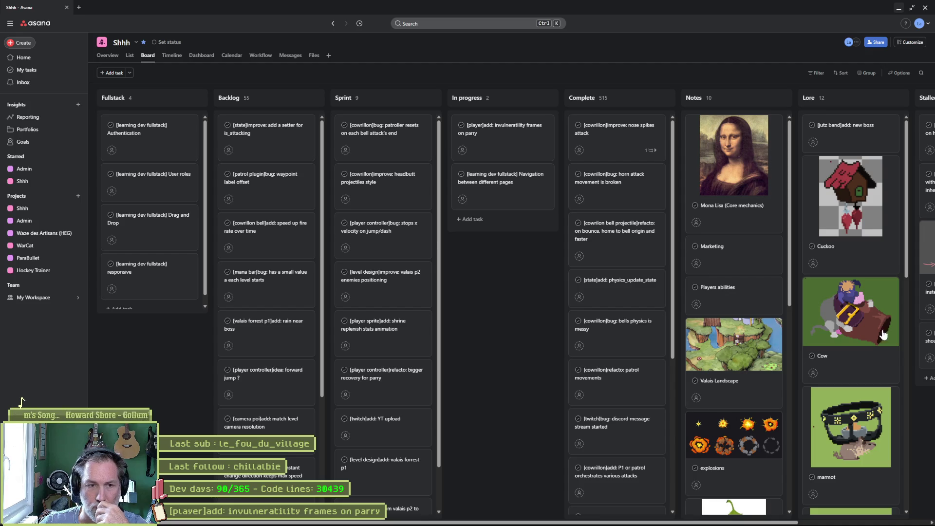
{"action": "left_click", "coordinate": [899, 10]}
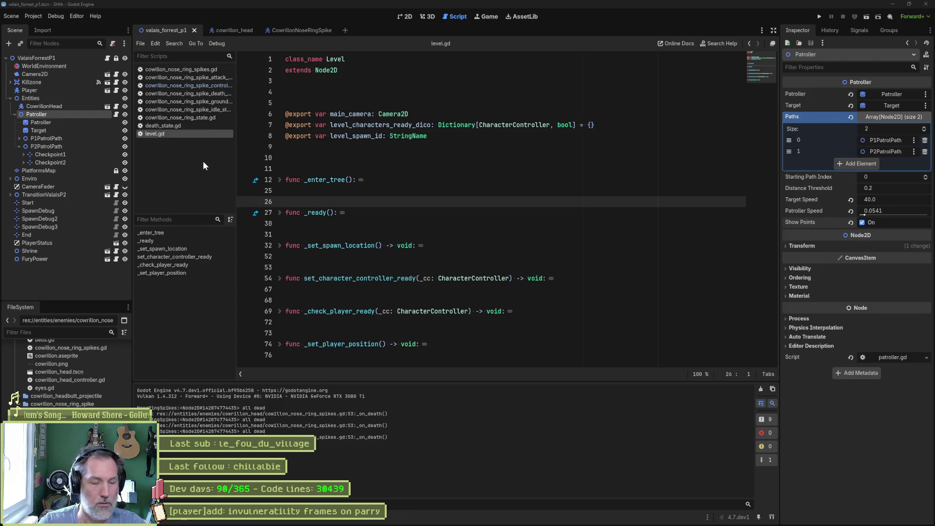
Quick-open the Player.tscn scene.
{"action": "key", "text": "alt+shift+o"}
{"action": "type", "text": "player"}
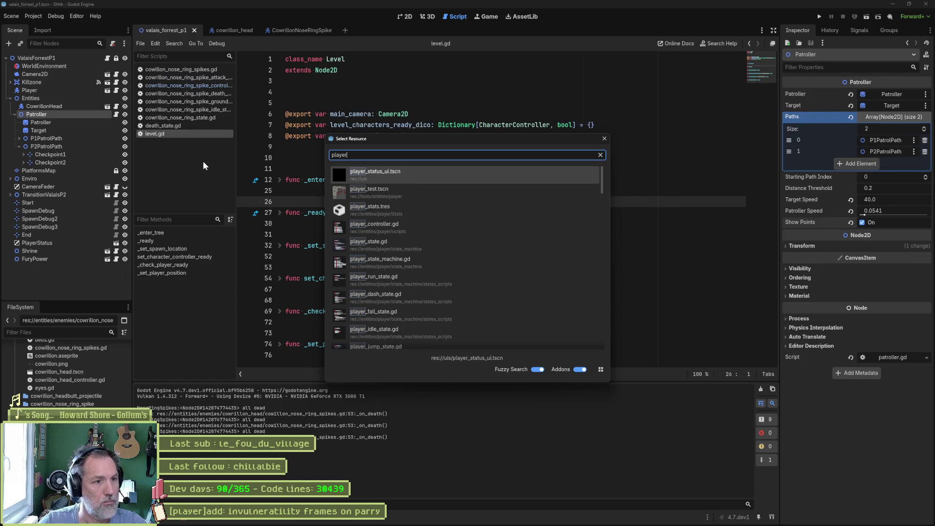
{"action": "type", "text": ".tscn"}
{"action": "key", "text": "Return"}
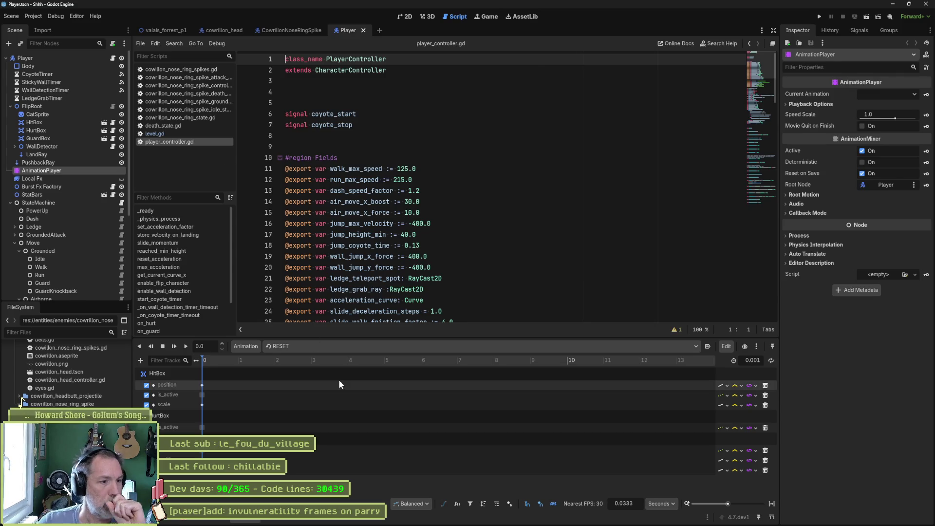
Load bad_guard_fx in the AnimationPlayer, fit it to the timeline, and scrub it in 2D view.
{"action": "left_click", "coordinate": [383, 347]}
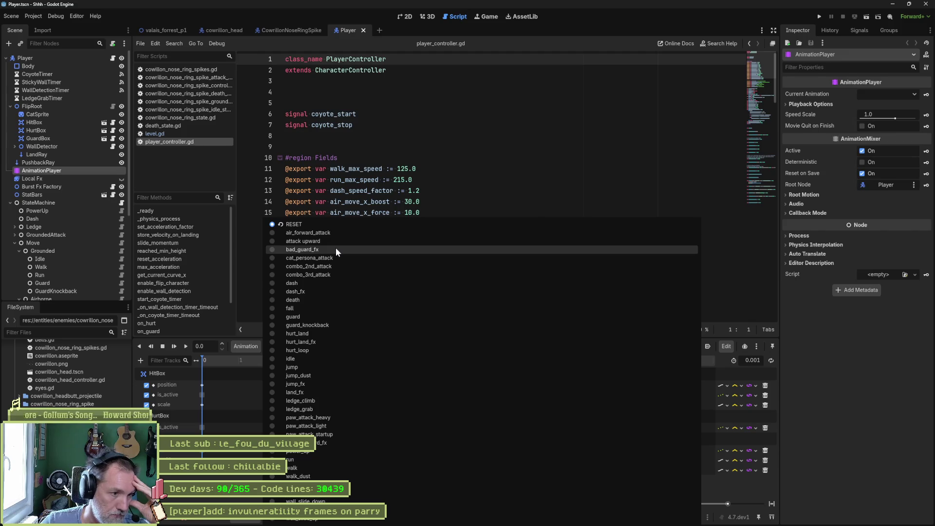
{"action": "left_click", "coordinate": [336, 250]}
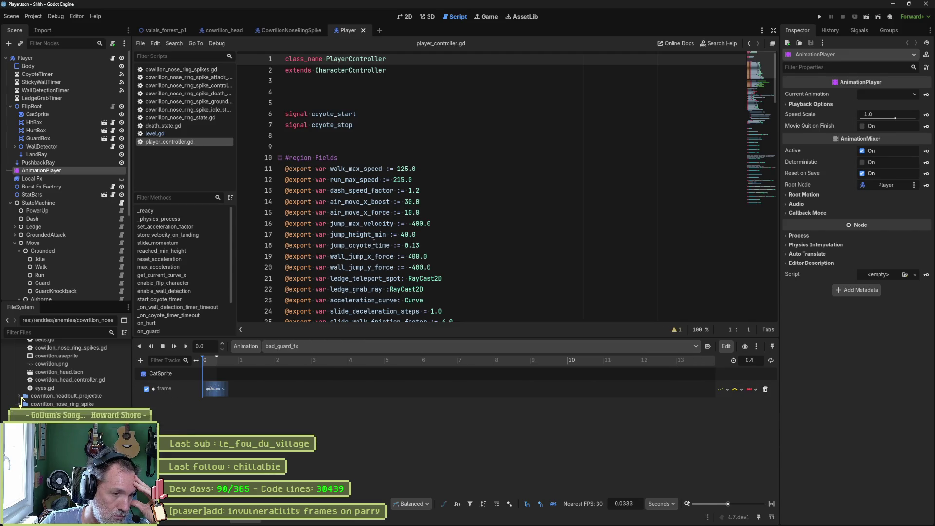
{"action": "left_click", "coordinate": [771, 502]}
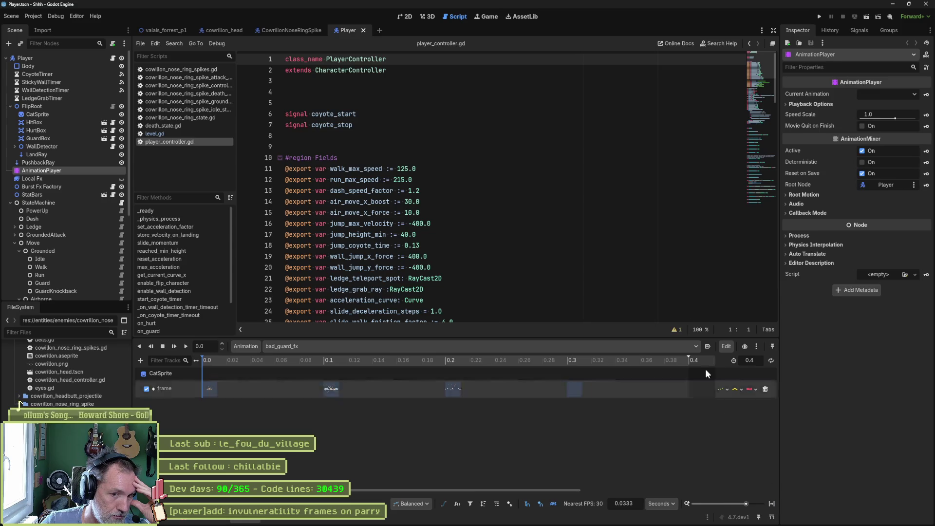
{"action": "left_click", "coordinate": [414, 17]}
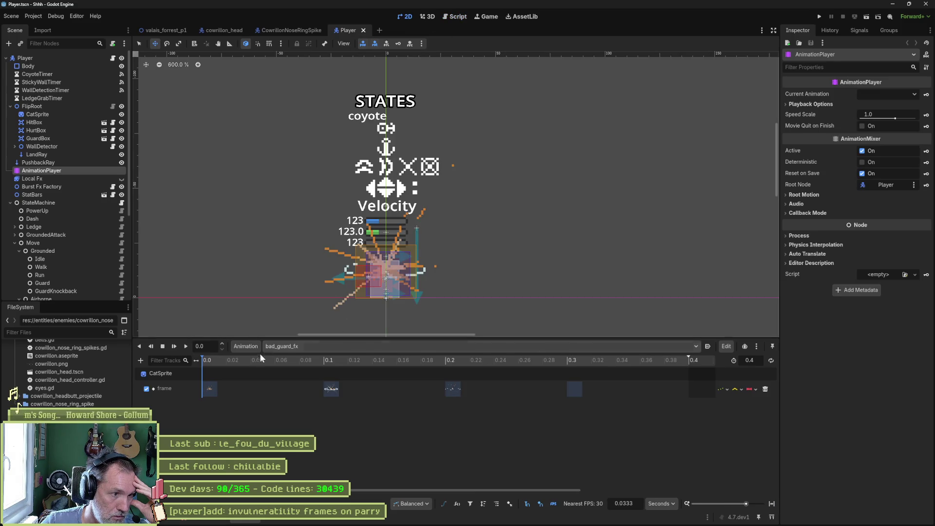
{"action": "mouse_move", "coordinate": [229, 360]}
{"action": "left_mouse_down"}
{"action": "mouse_move", "coordinate": [656, 360]}
{"action": "mouse_move", "coordinate": [364, 360]}
{"action": "left_mouse_up"}
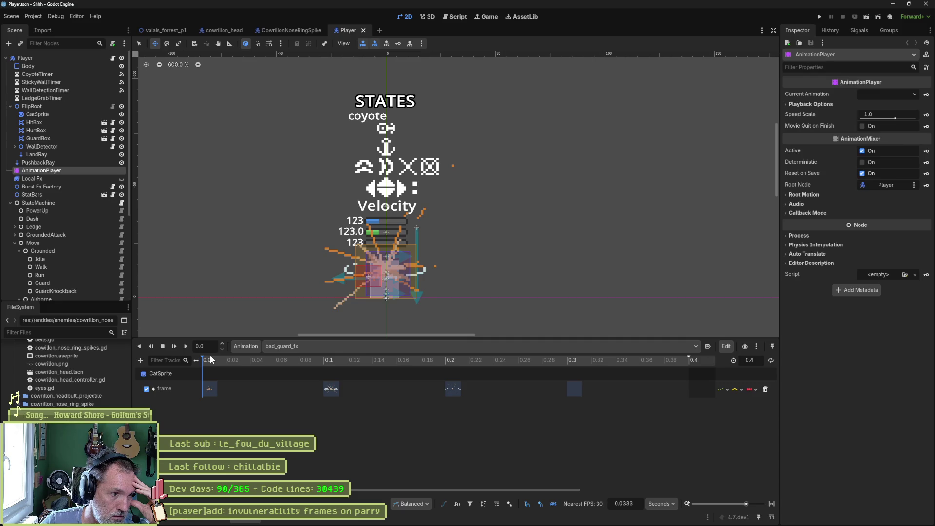
Load the guard animation, scrub it to 0.2667 s, and play it through.
{"action": "left_click", "coordinate": [307, 346]}
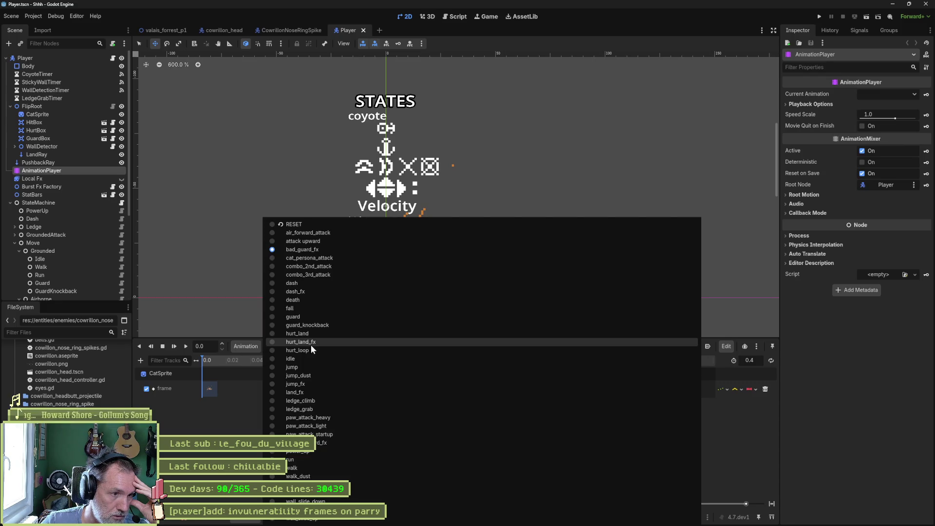
{"action": "left_click", "coordinate": [326, 317]}
{"action": "left_click_drag", "start_coordinate": [232, 360], "coordinate": [694, 359]}
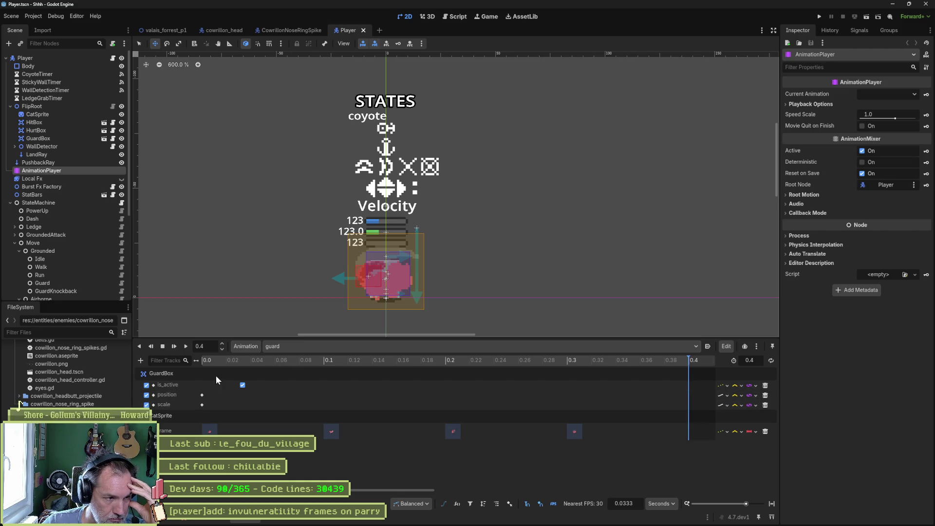
{"action": "left_click", "coordinate": [282, 360]}
{"action": "key", "text": "shift+d"}
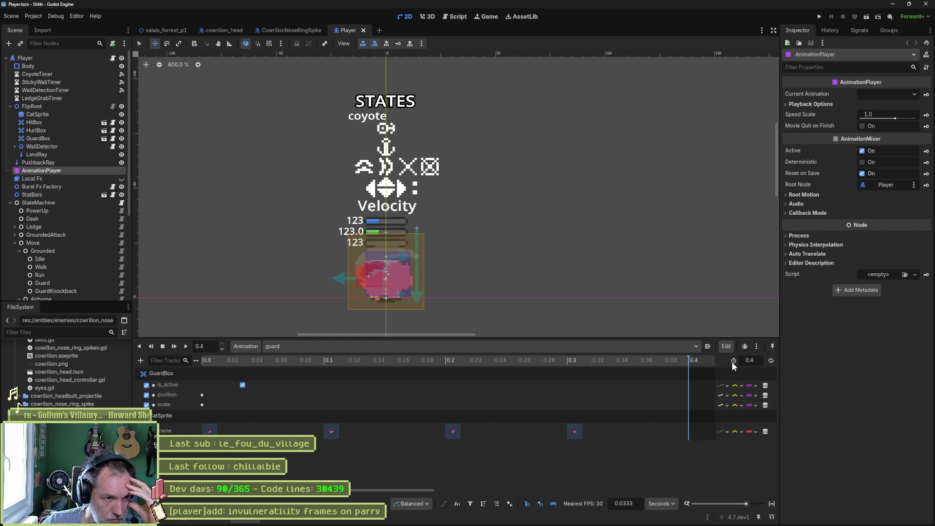
{"action": "left_click", "coordinate": [214, 363]}
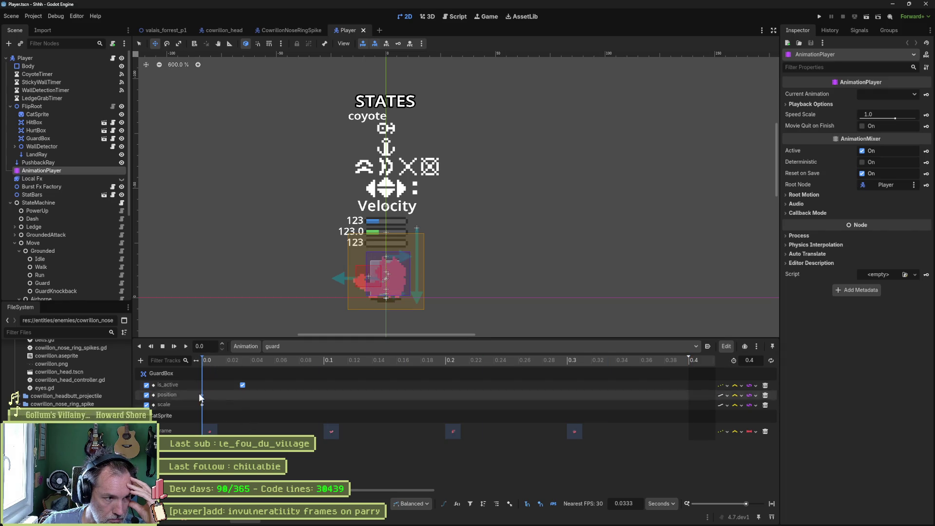
Create an is_active track for the HurtBox node in the guard animation.
{"action": "left_click", "coordinate": [80, 131]}
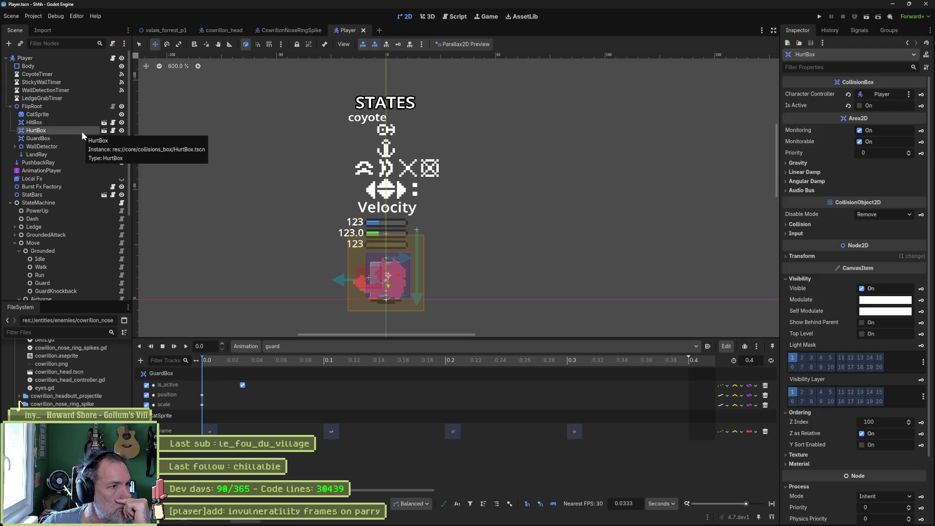
{"action": "left_click", "coordinate": [921, 105]}
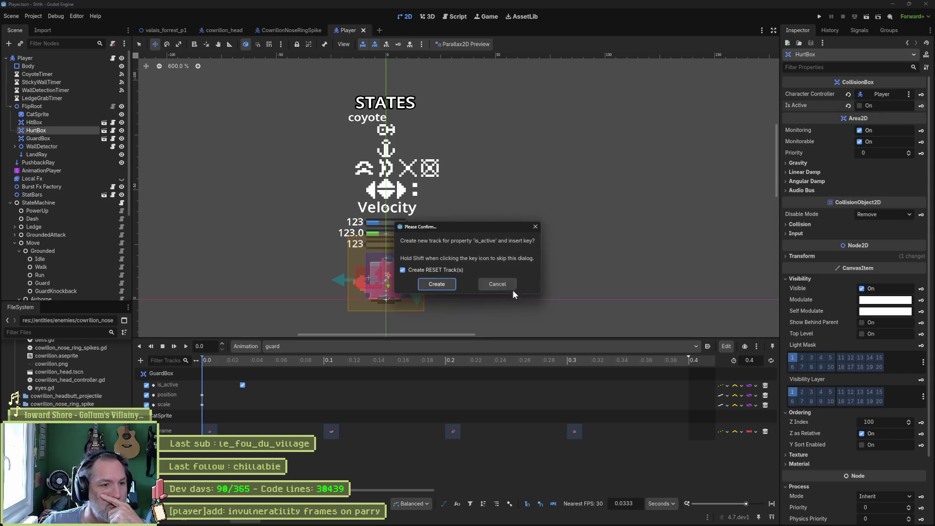
{"action": "left_click", "coordinate": [437, 284]}
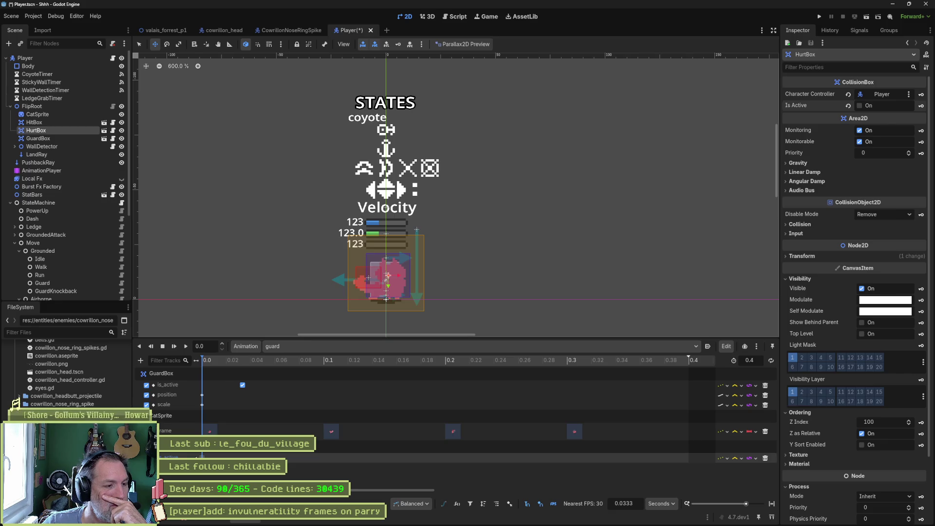
Tick Is Active and insert its keyframe at 0.4 s.
{"action": "left_click_drag", "start_coordinate": [278, 359], "coordinate": [675, 379]}
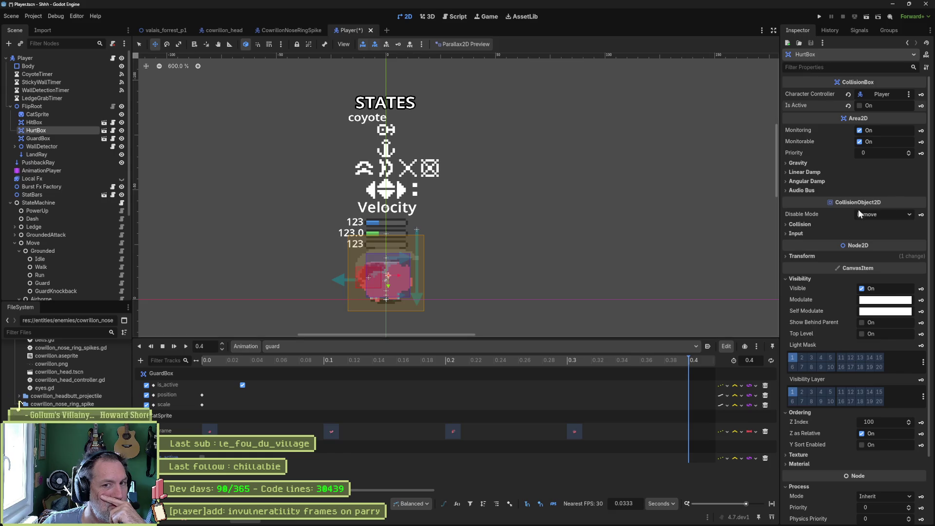
{"action": "left_click", "coordinate": [858, 106]}
{"action": "left_click", "coordinate": [920, 106]}
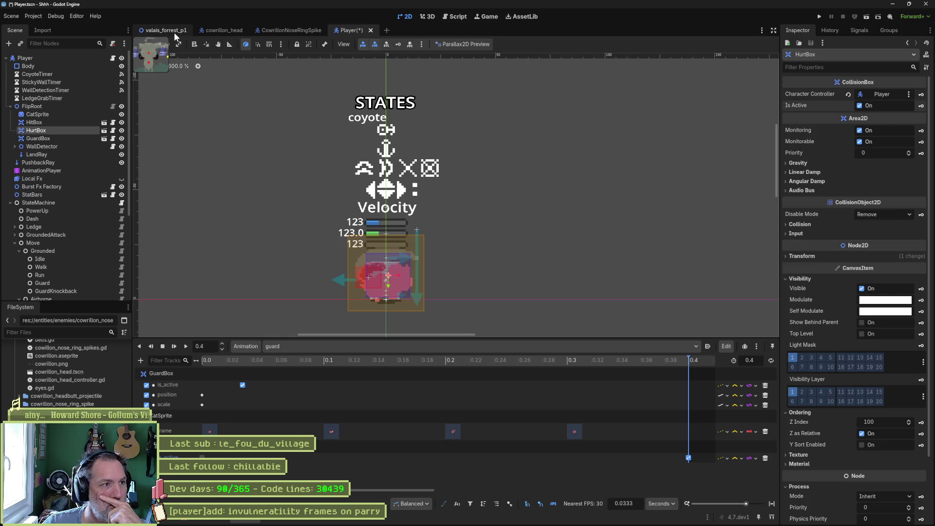
Quick-open the player_test.tscn scene.
{"action": "key", "text": "alt+shift+o"}
{"action": "type", "text": "cat"}
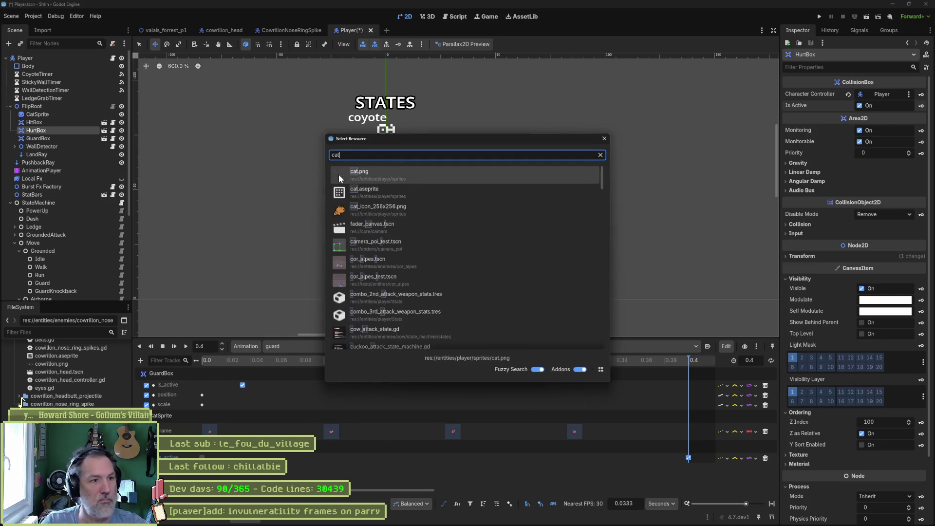
{"action": "key", "text": "BackSpace"}
{"action": "key", "text": "BackSpace"}
{"action": "key", "text": "BackSpace"}
{"action": "type", "text": "player"}
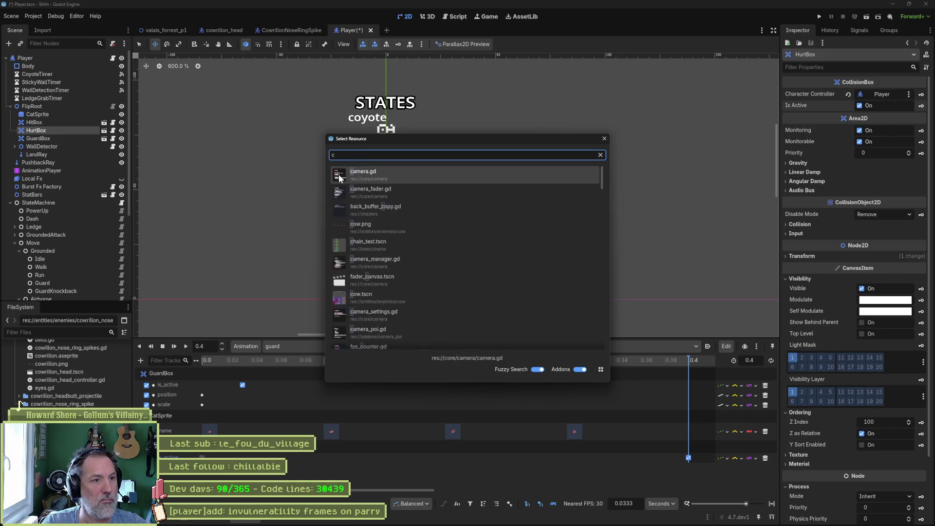
{"action": "double_click", "coordinate": [339, 192]}
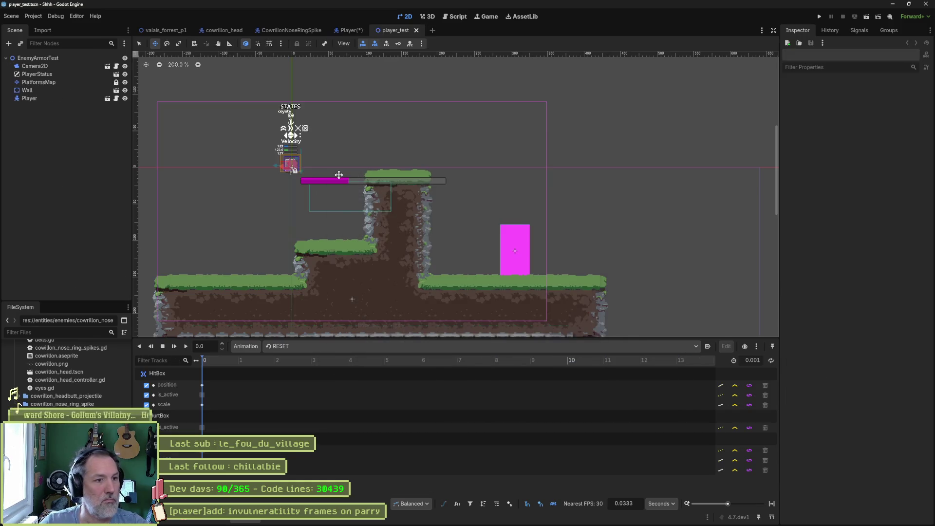
Run player_test with F6, restart it once, and test guarding and releasing.
{"action": "key", "text": "F6"}
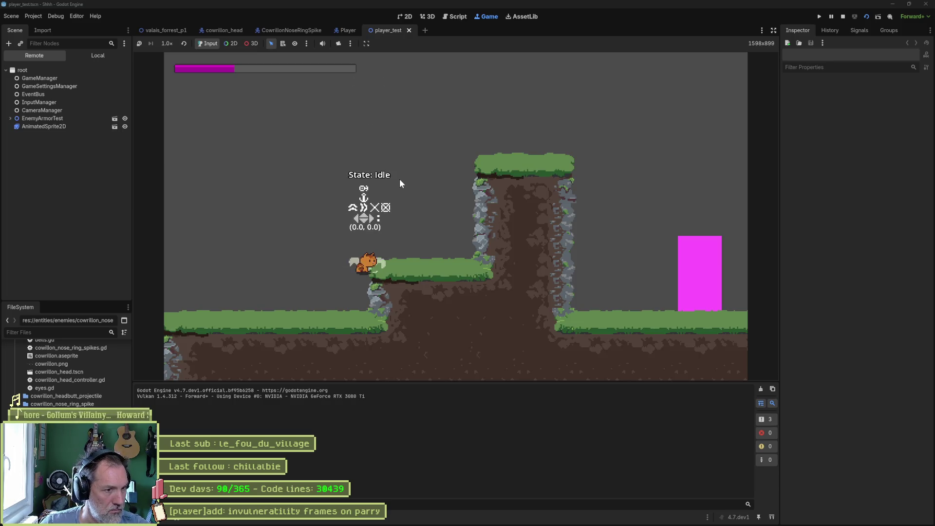
{"action": "key", "text": "F8"}
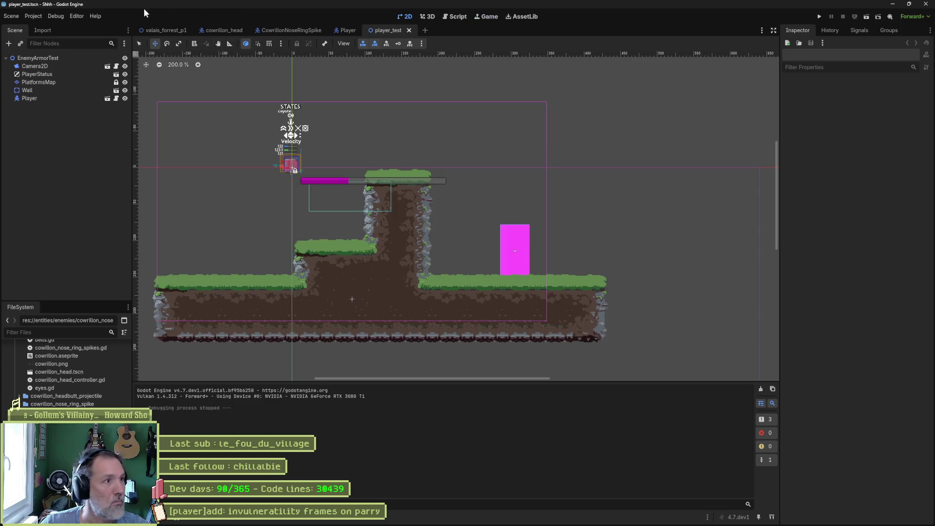
{"action": "left_click", "coordinate": [48, 16]}
{"action": "key", "text": "F6"}
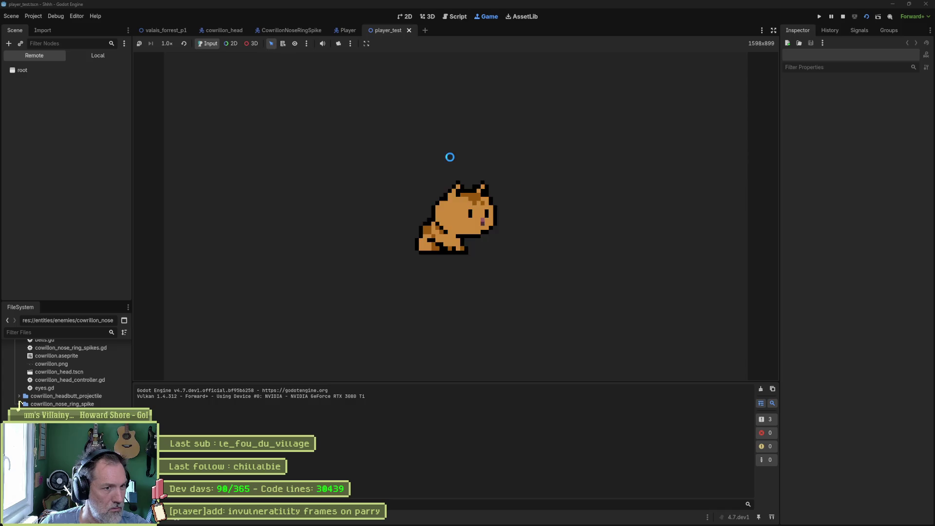
{"action": "key", "text": "shift"}
{"action": "key", "text": "shift"}
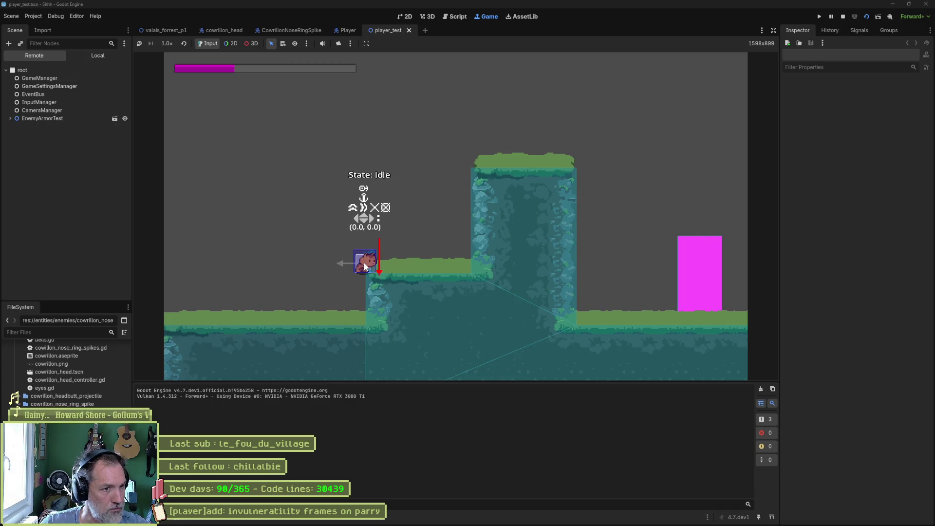
{"action": "key", "text": "shift"}
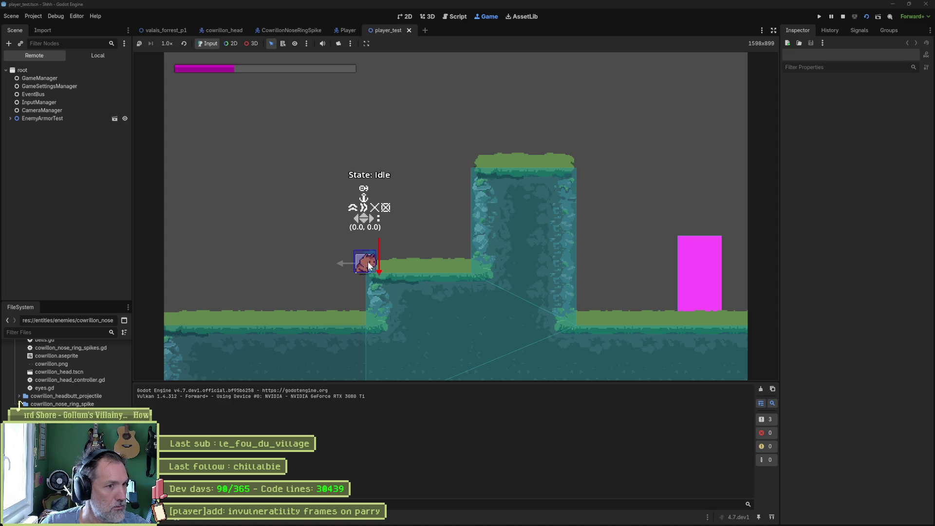
Run the player left and right with brief guards, then stop the game with F8.
{"action": "key", "text": "Left"}
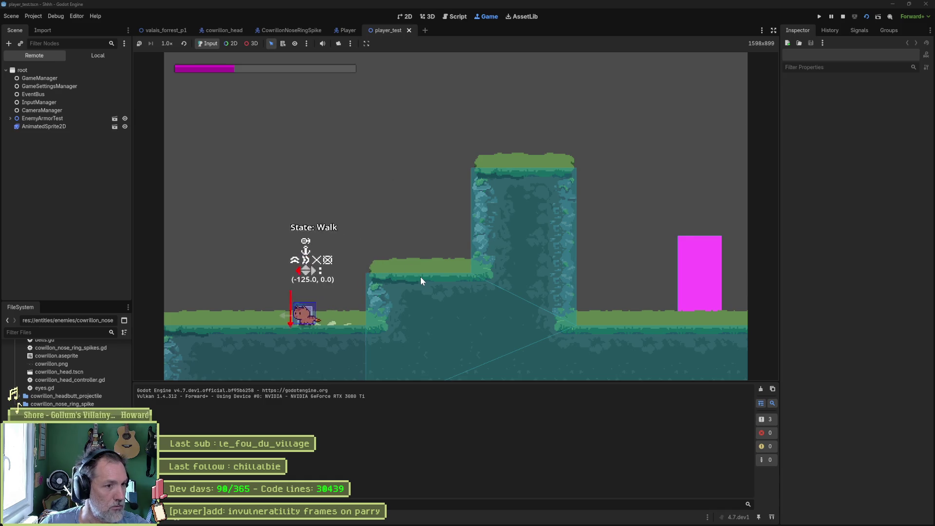
{"action": "key", "text": "Right"}
{"action": "key", "text": "Left"}
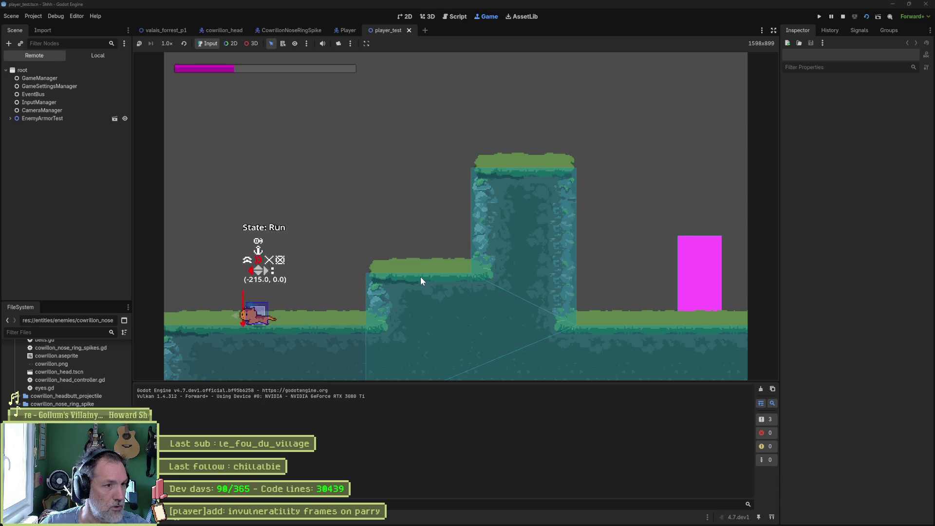
{"action": "key", "text": "Right"}
{"action": "key", "text": "shift"}
{"action": "key", "text": "Right"}
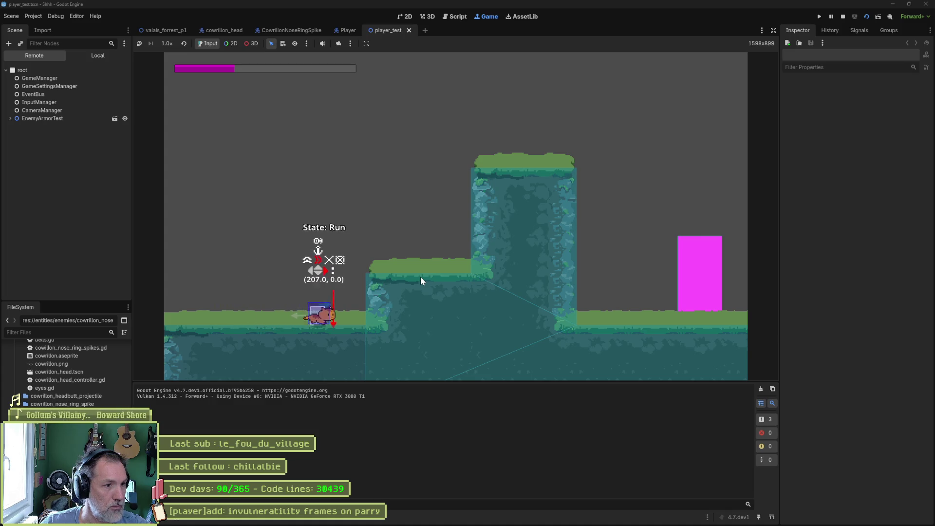
{"action": "key", "text": "Left"}
{"action": "key", "text": "shift"}
{"action": "key", "text": "Right"}
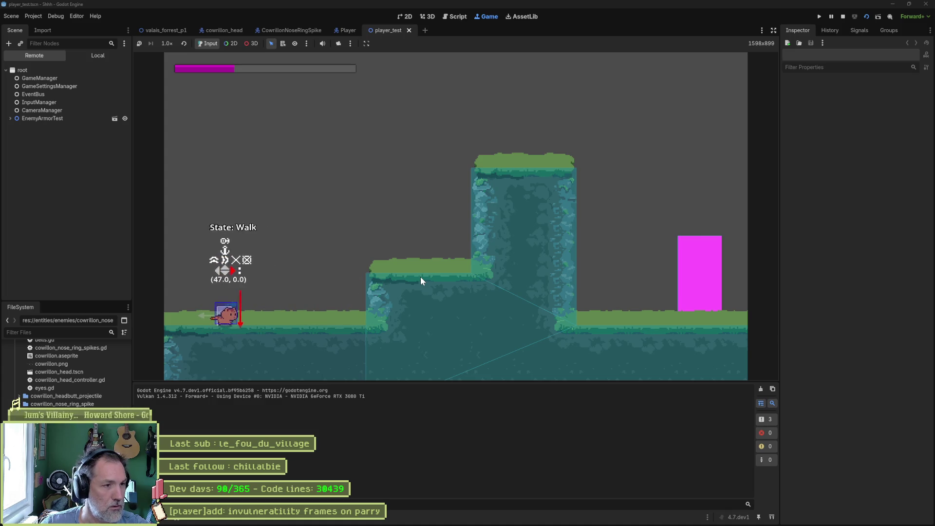
{"action": "key", "text": "shift"}
{"action": "key", "text": "Right"}
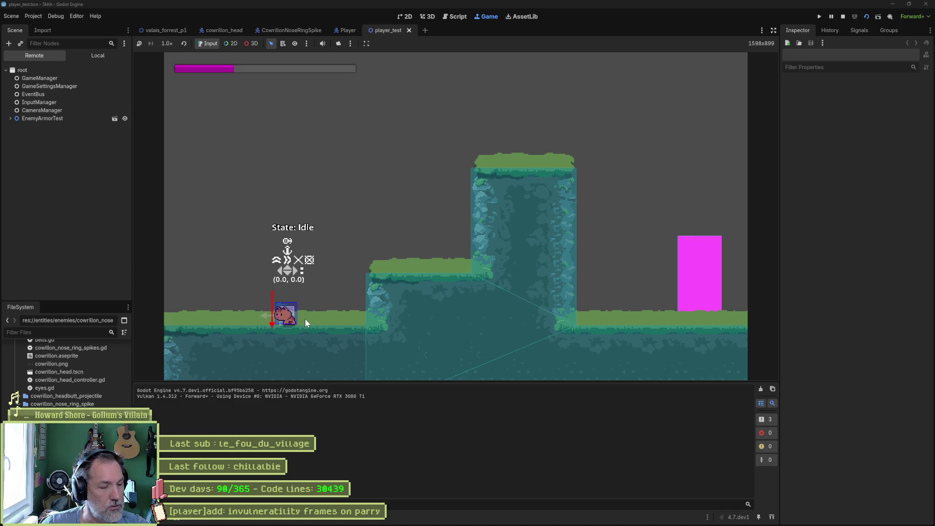
{"action": "key", "text": "F8"}
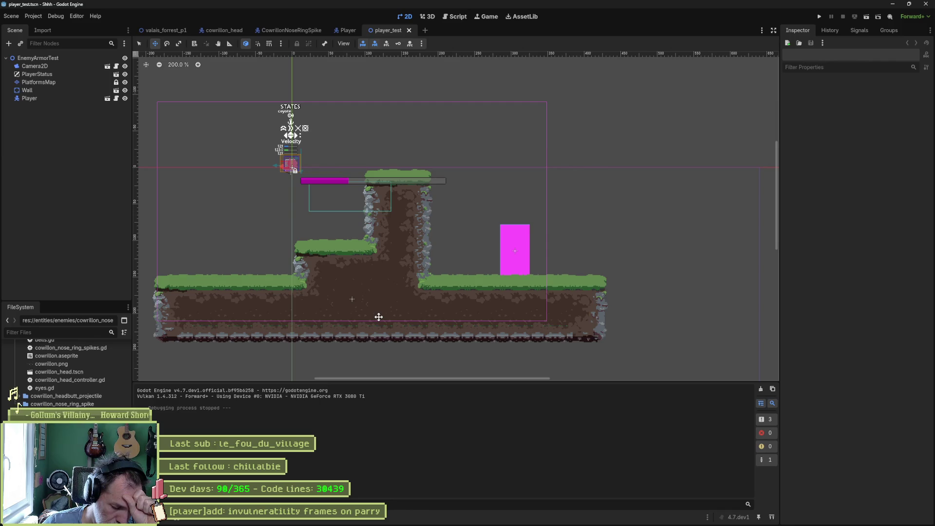
Run valais_forrest_p1 with F6, fight the bull-skull boss, and stop with F8.
{"action": "left_click", "coordinate": [164, 30]}
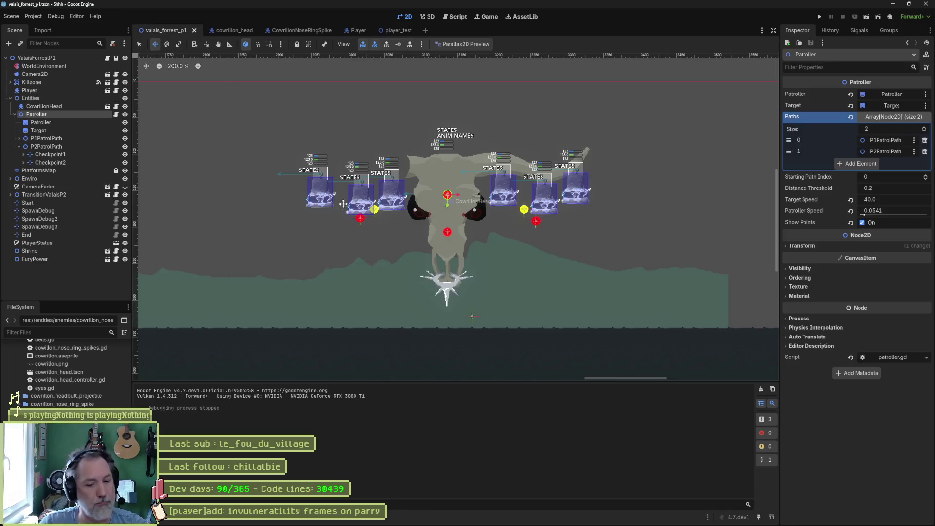
{"action": "key", "text": "F6"}
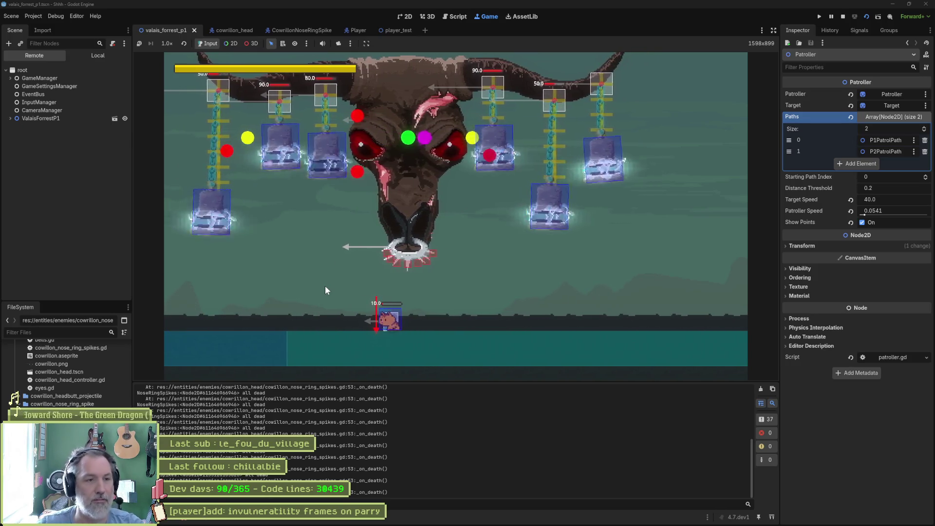
{"action": "key", "text": "F8"}
{"action": "mouse_move", "coordinate": [527, 522]}
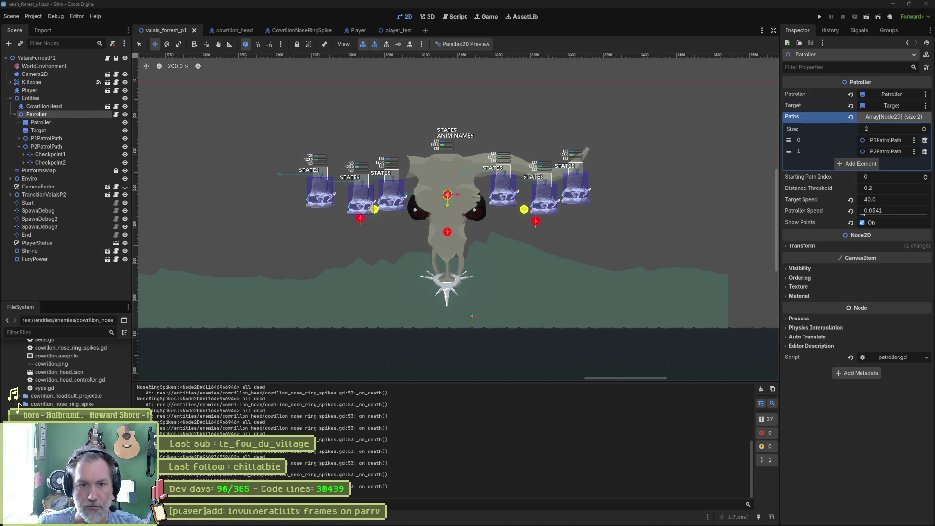
{"action": "mouse_move", "coordinate": [389, 521]}
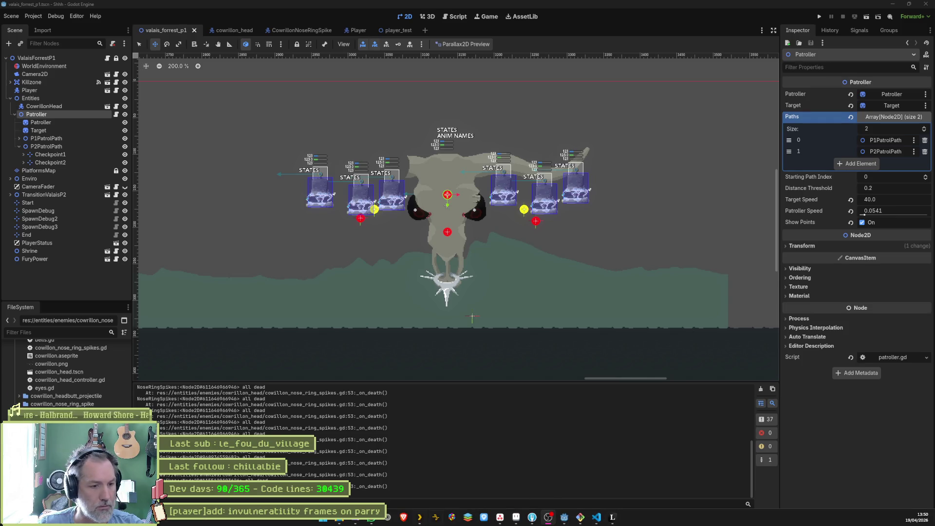
Go to twitch.tv, open the 'Développement de logiciels et de jeux' category, and maximize the browser.
{"action": "left_click", "coordinate": [388, 518]}
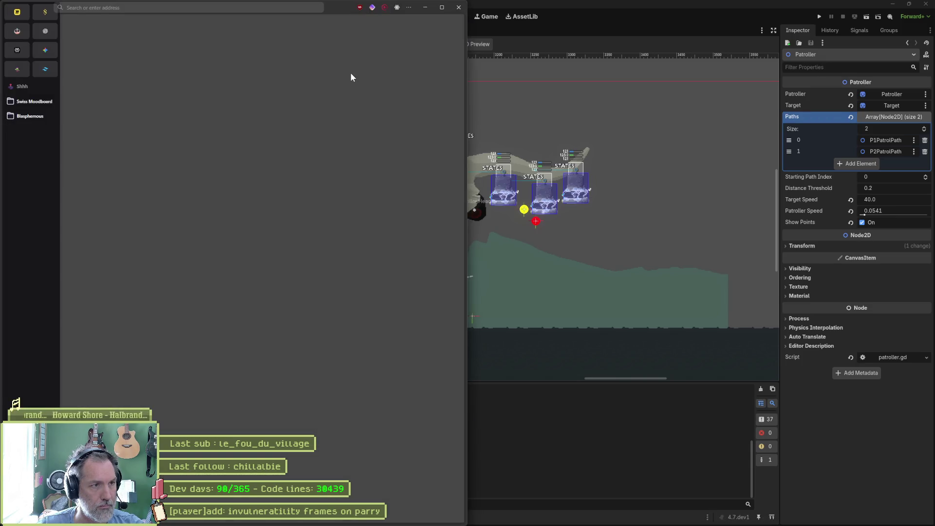
{"action": "type", "text": "twitch.tv/"}
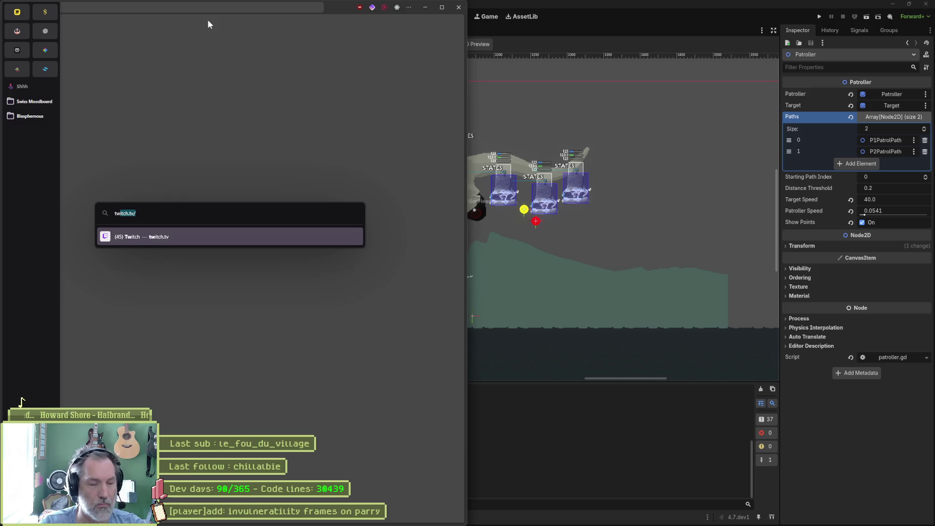
{"action": "key", "text": "Return"}
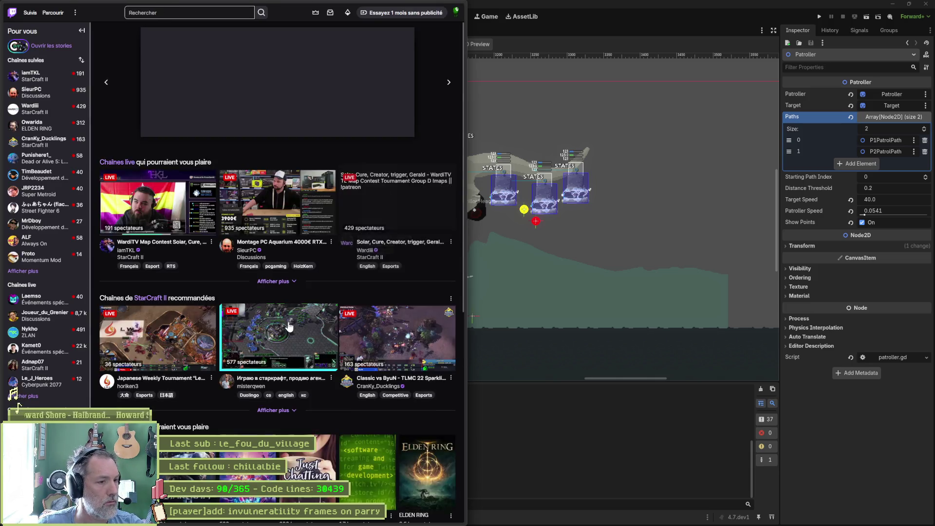
{"action": "scroll", "coordinate": [316, 302], "scroll_direction": "down", "scroll_amount": 5}
{"action": "left_click", "coordinate": [368, 241]}
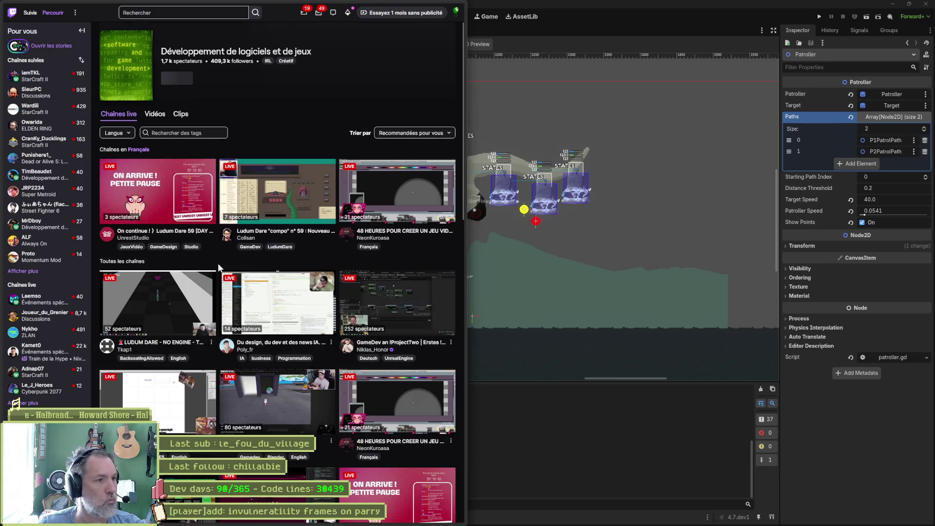
{"action": "mouse_move", "coordinate": [442, 7]}
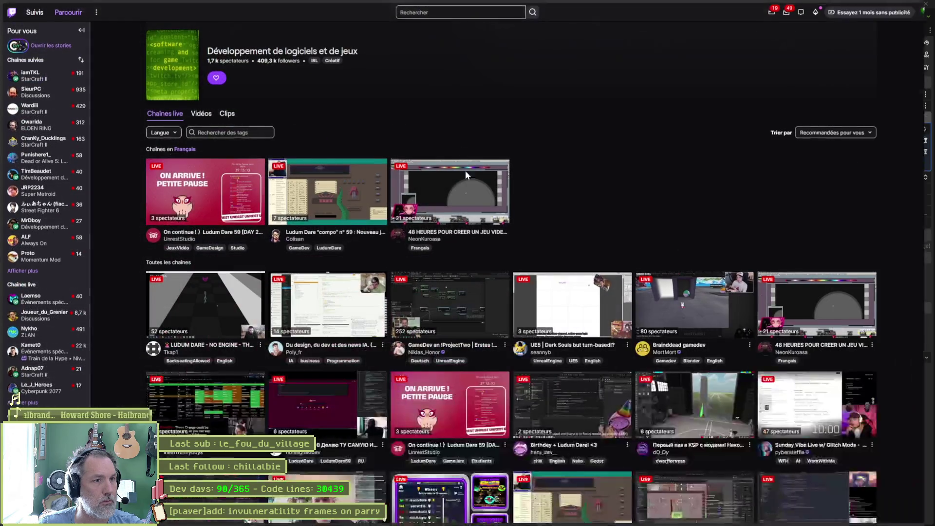
{"action": "left_click", "coordinate": [443, 6]}
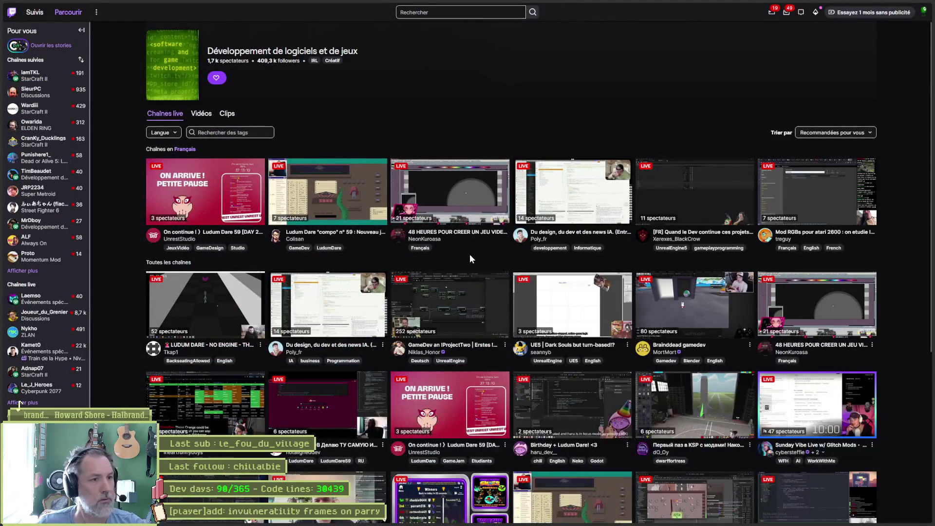